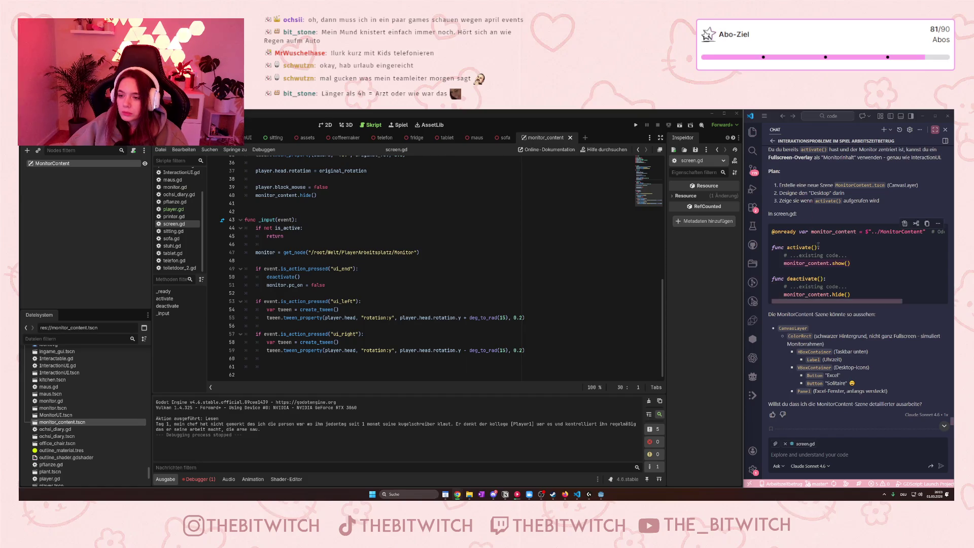
# - Add a ColorRect as a child of MonitorContent, then view it in the 2D workspace
pyautogui.rightClick(65, 166)
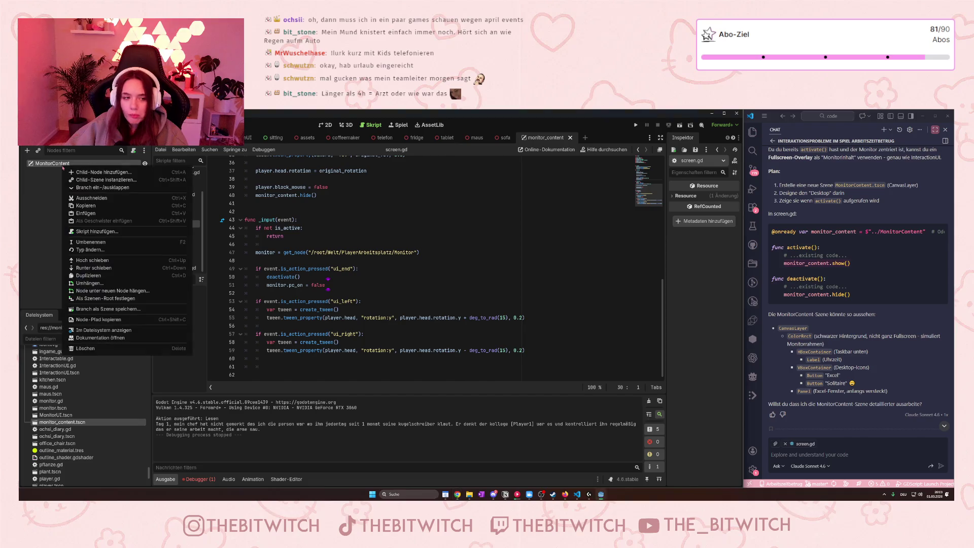
pyautogui.click(97, 173)
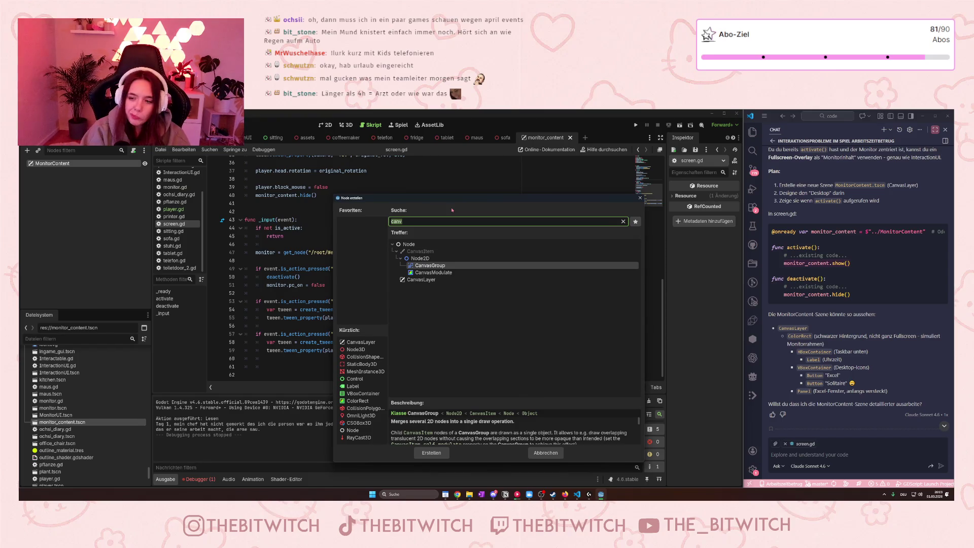
pyautogui.write('Color')
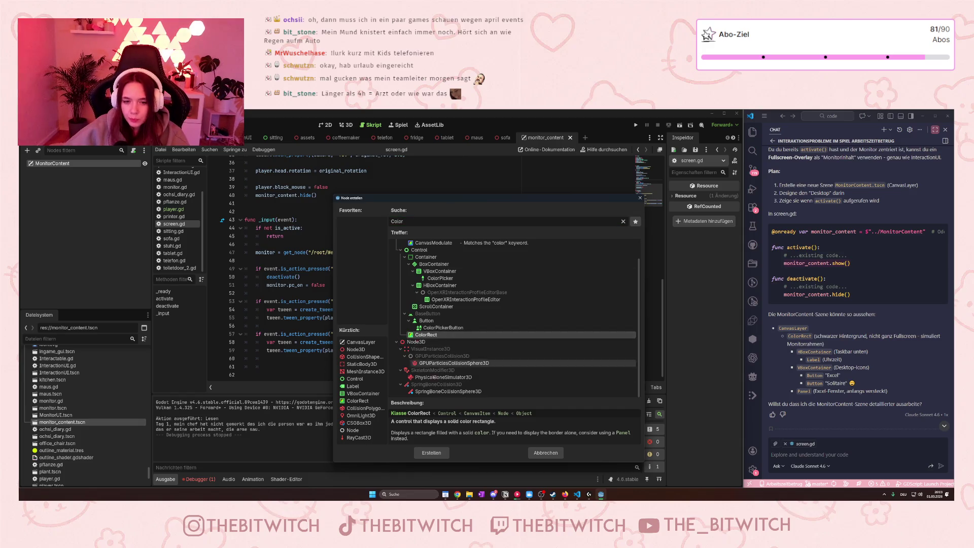
pyautogui.click(432, 453)
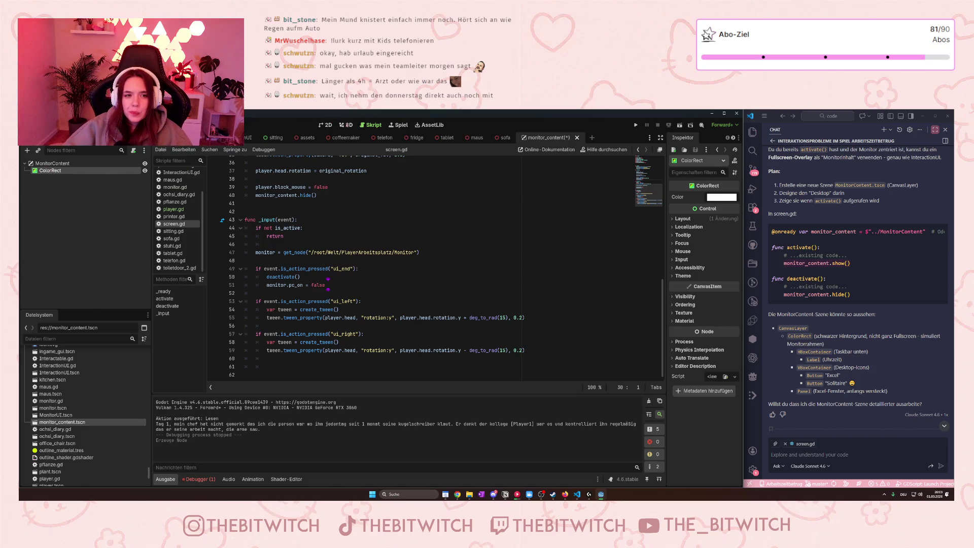
pyautogui.click(325, 125)
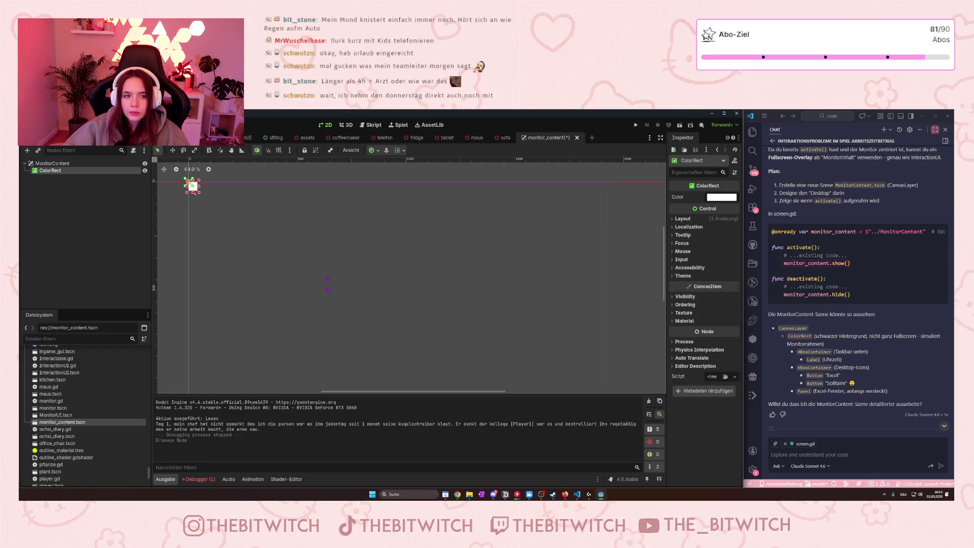
# - Apply the Full Rect anchor preset so the ColorRect fills the whole screen
pyautogui.click(399, 150)
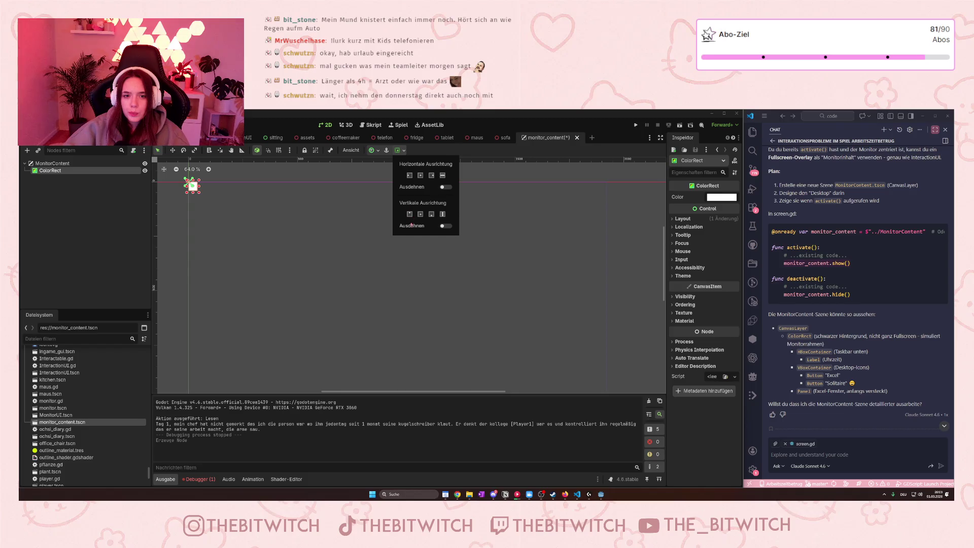
pyautogui.click(371, 151)
pyautogui.click(371, 151)
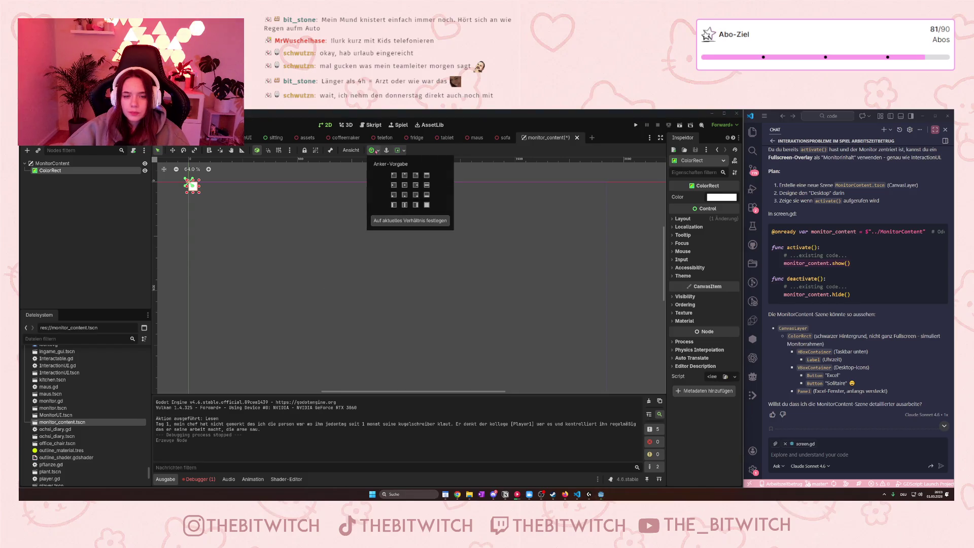
pyautogui.click(426, 205)
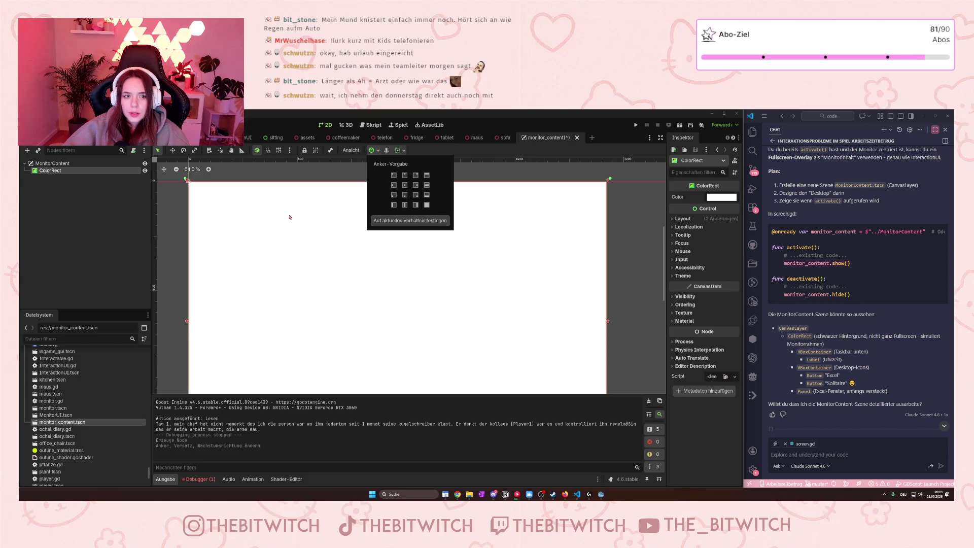
# - Set the ColorRect's colour to dark grey hex 1e1e1e and centre it in the view
pyautogui.click(327, 284)
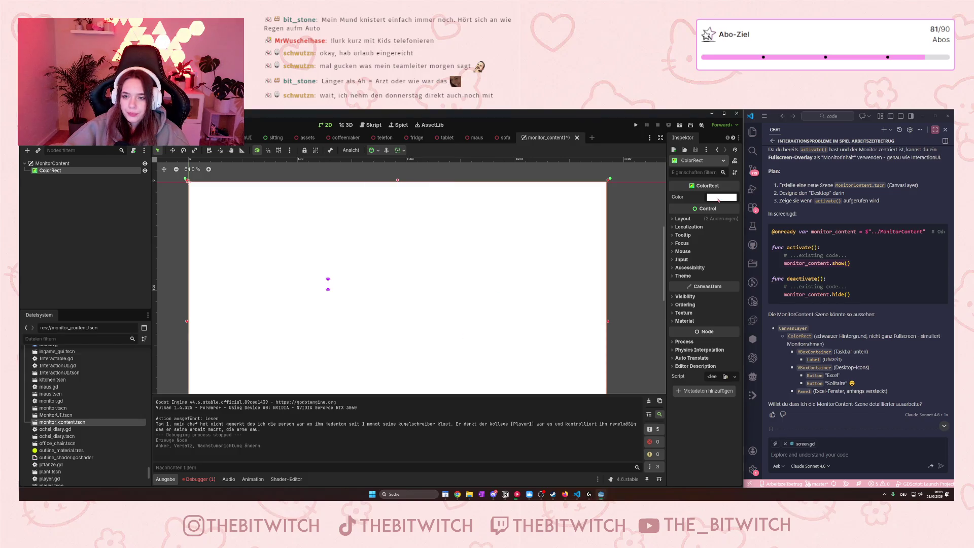
pyautogui.click(721, 198)
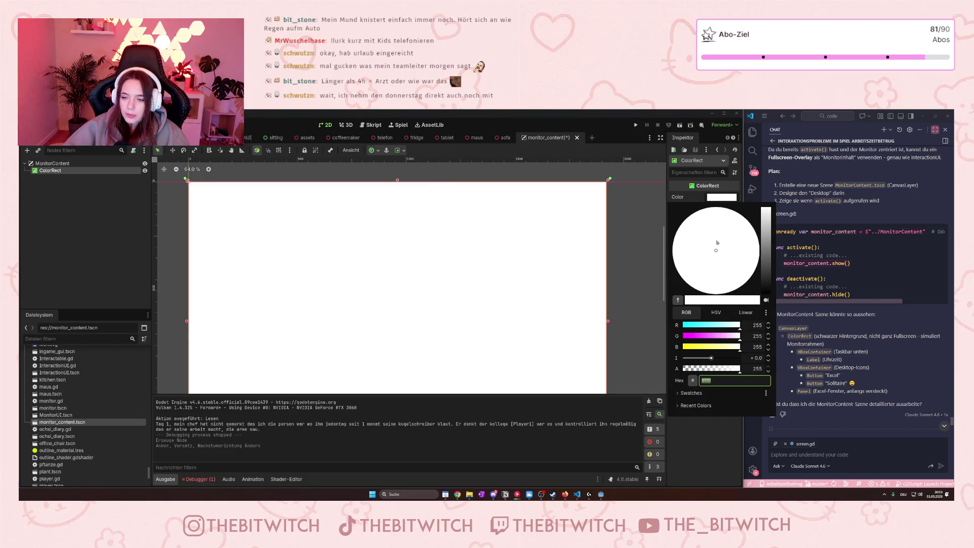
pyautogui.write('1e1e1e')
pyautogui.press('Return')
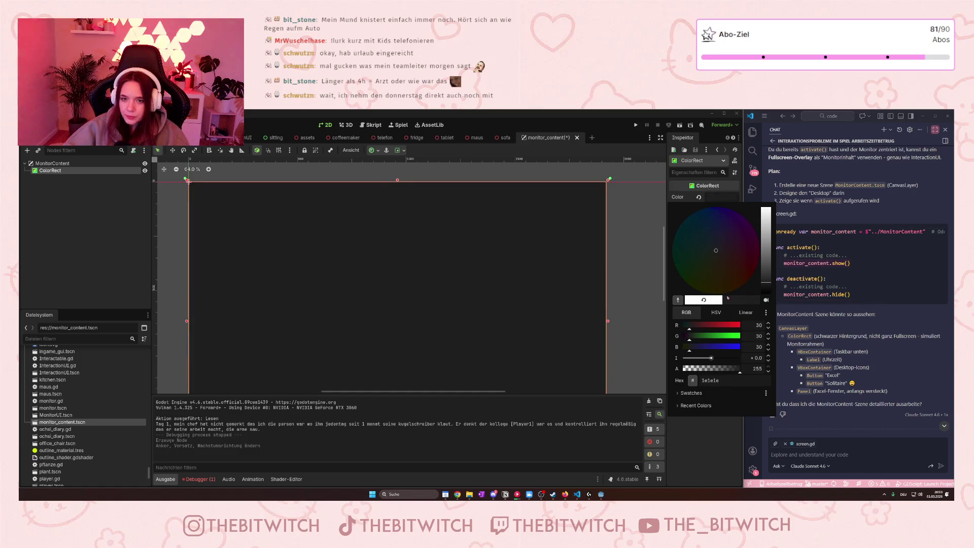
pyautogui.click(652, 261)
pyautogui.scroll(-4, 651, 261)
pyautogui.rightClick(650, 262)
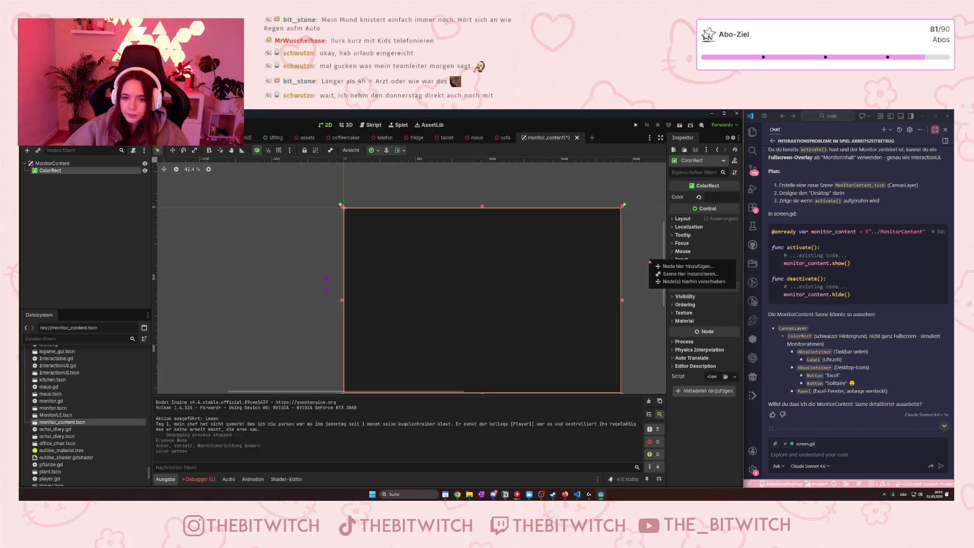
pyautogui.click(638, 251)
pyautogui.moveTo(639, 251); pyautogui.dragTo(603, 258)
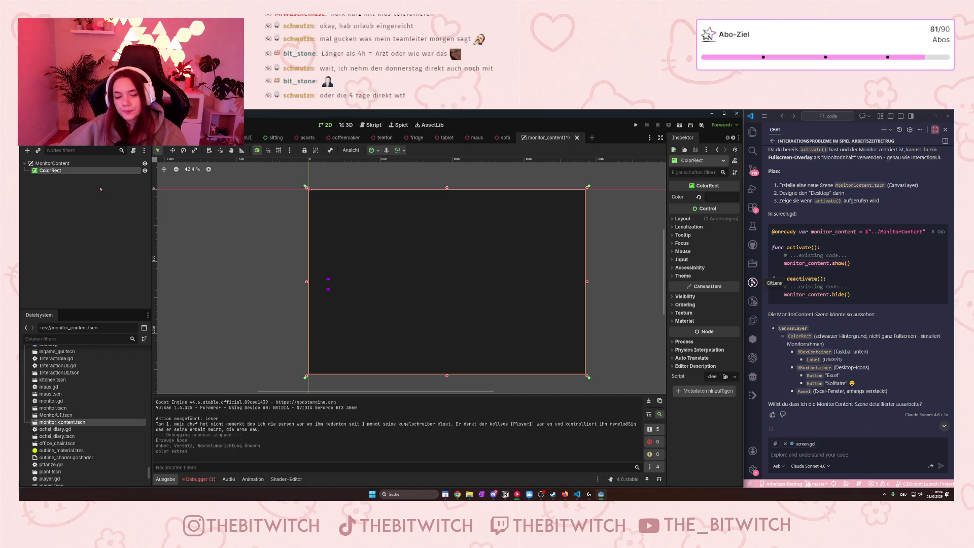
pyautogui.rightClick(59, 163)
# - Add an HBoxContainer as a child of MonitorContent
pyautogui.click(85, 173)
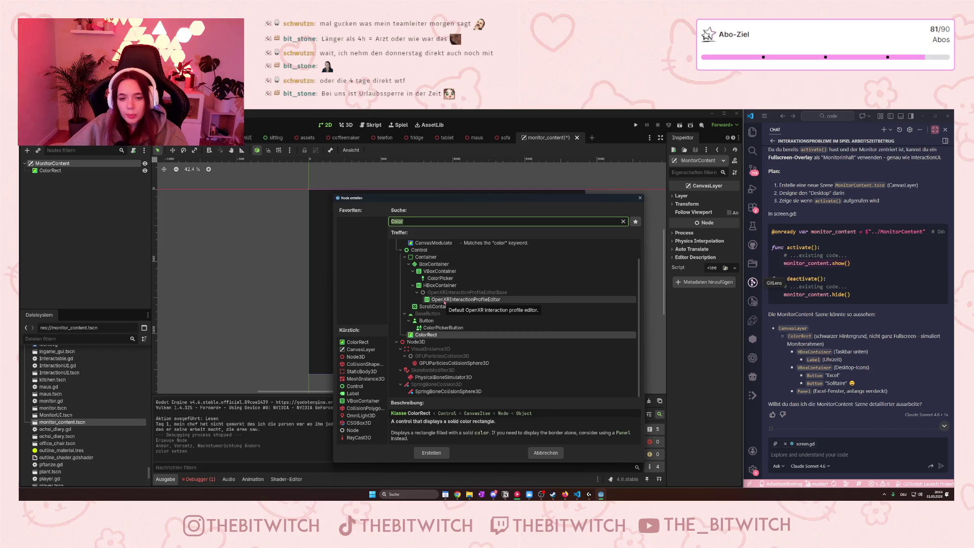
pyautogui.click(444, 300)
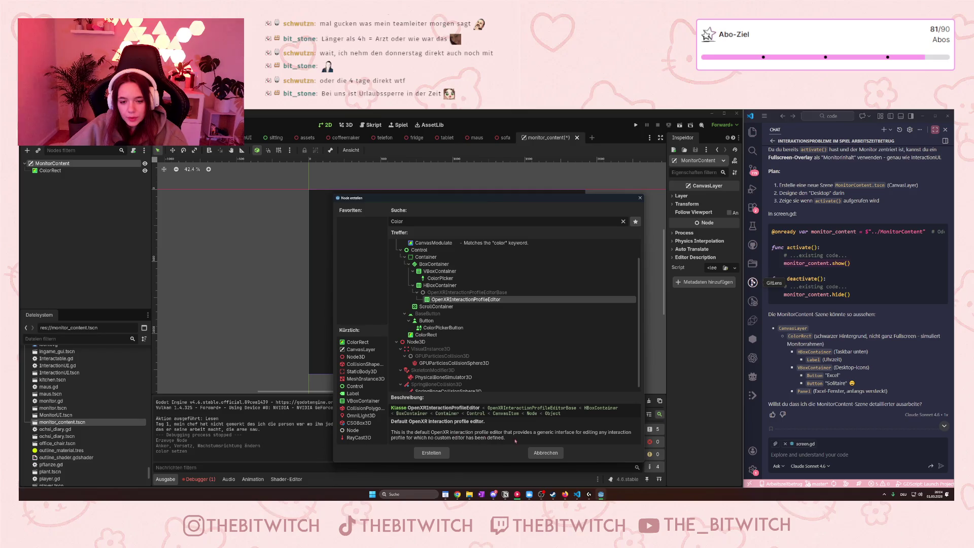
pyautogui.click(440, 286)
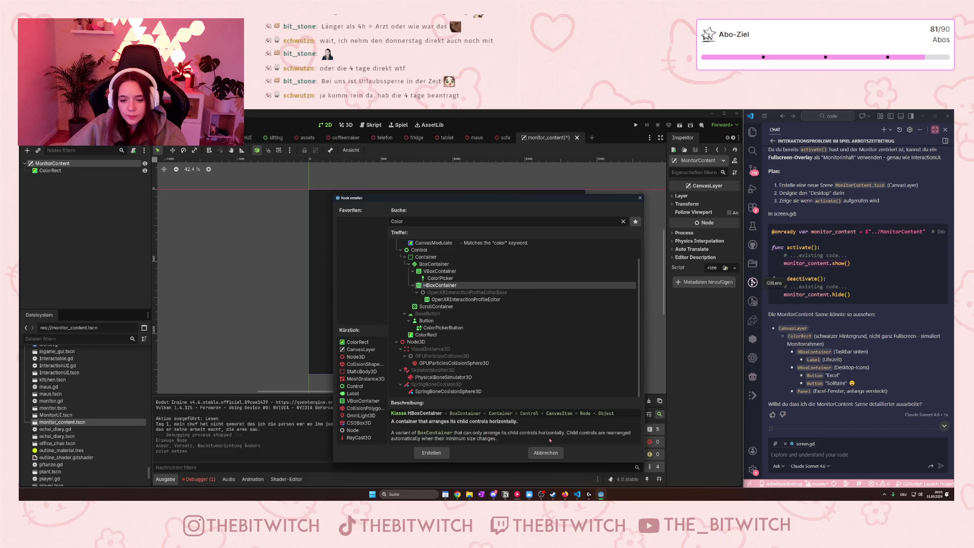
pyautogui.click(431, 453)
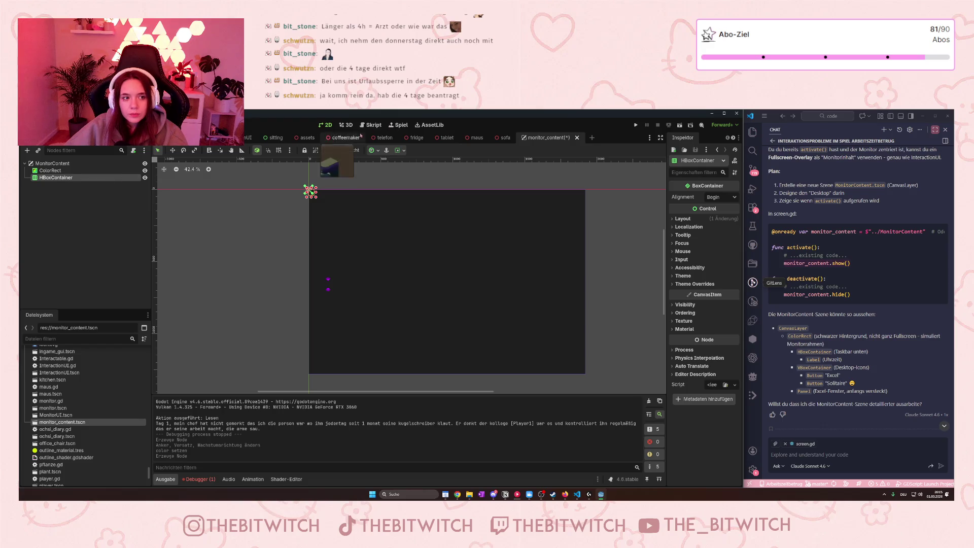
# - Apply the Full Rect anchor preset to the HBoxContainer
pyautogui.click(374, 150)
pyautogui.click(428, 206)
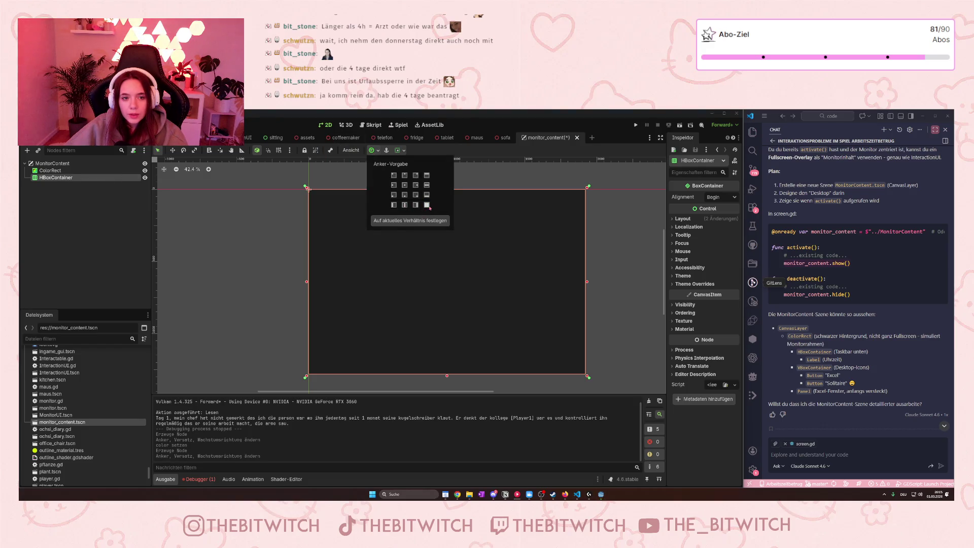
pyautogui.rightClick(58, 177)
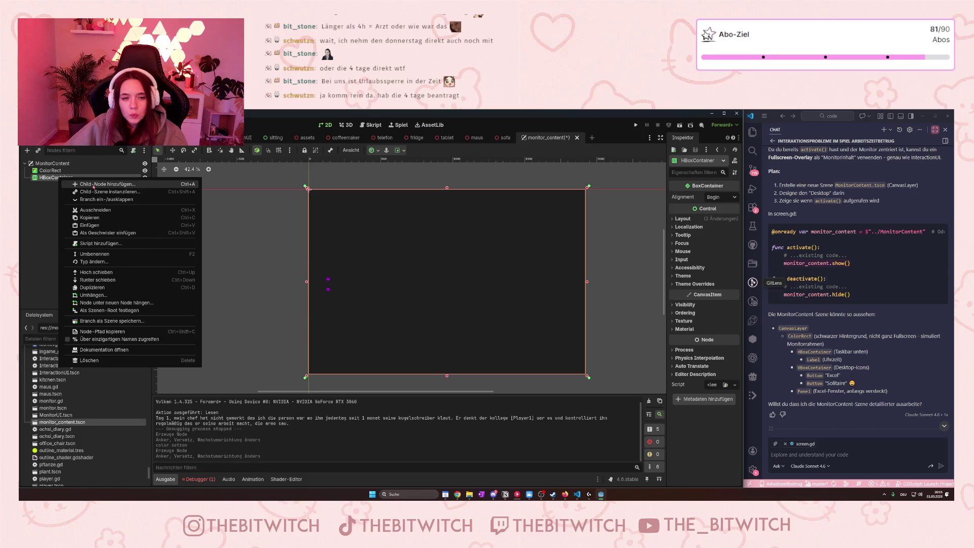
# - Start adding a child under HBoxContainer, clear the 'Color' search and expand the Control types
pyautogui.click(94, 184)
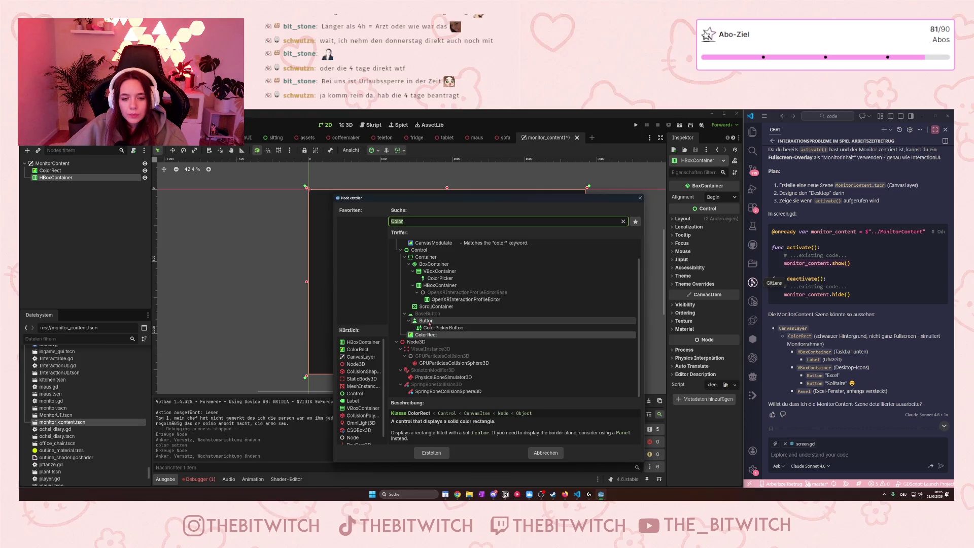
pyautogui.scroll(2, 435, 322)
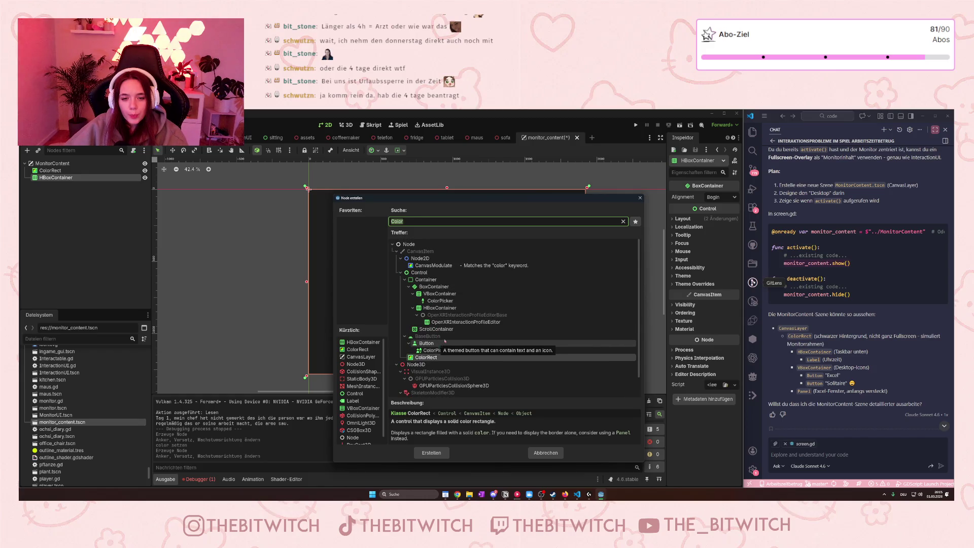
pyautogui.scroll(-1, 446, 314)
pyautogui.scroll(1, 446, 294)
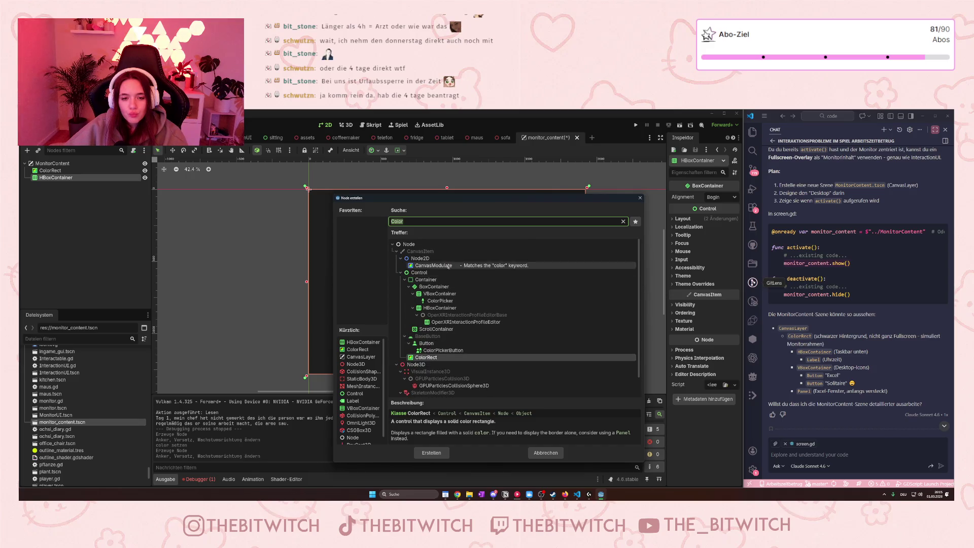
pyautogui.click(434, 223)
pyautogui.scroll(-1, 434, 223)
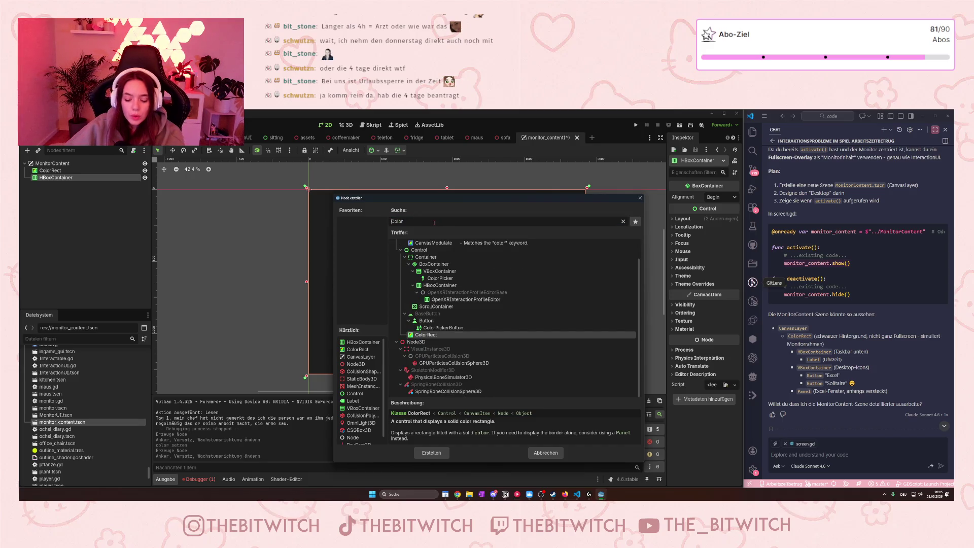
pyautogui.press('BackSpace')
pyautogui.press('BackSpace')
pyautogui.press('BackSpace')
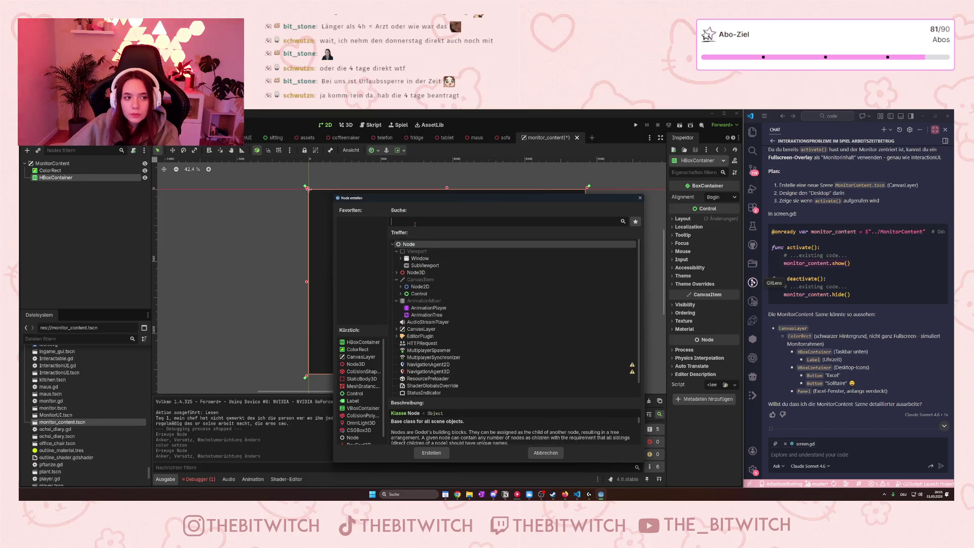
pyautogui.click(401, 294)
pyautogui.scroll(-3, 446, 324)
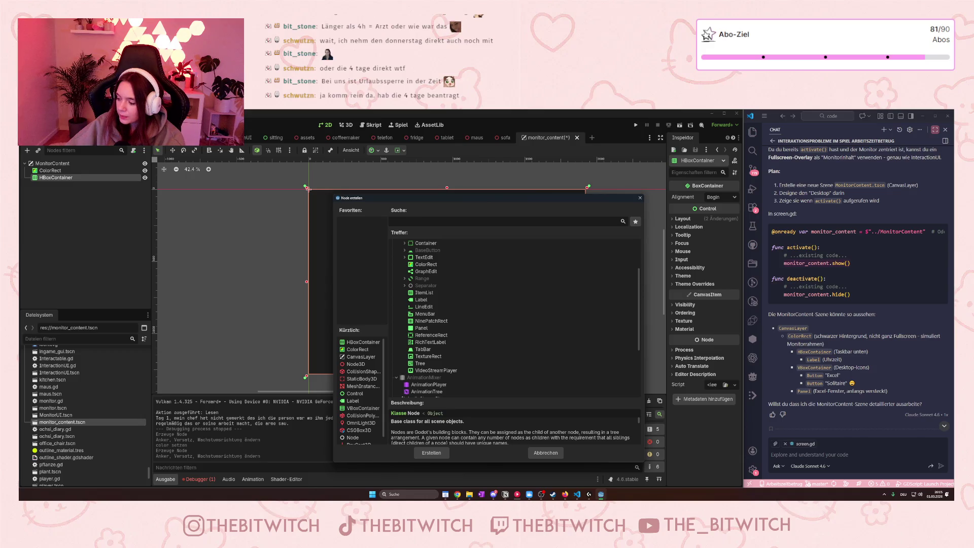
pyautogui.hotkey('alt', 'Tab')
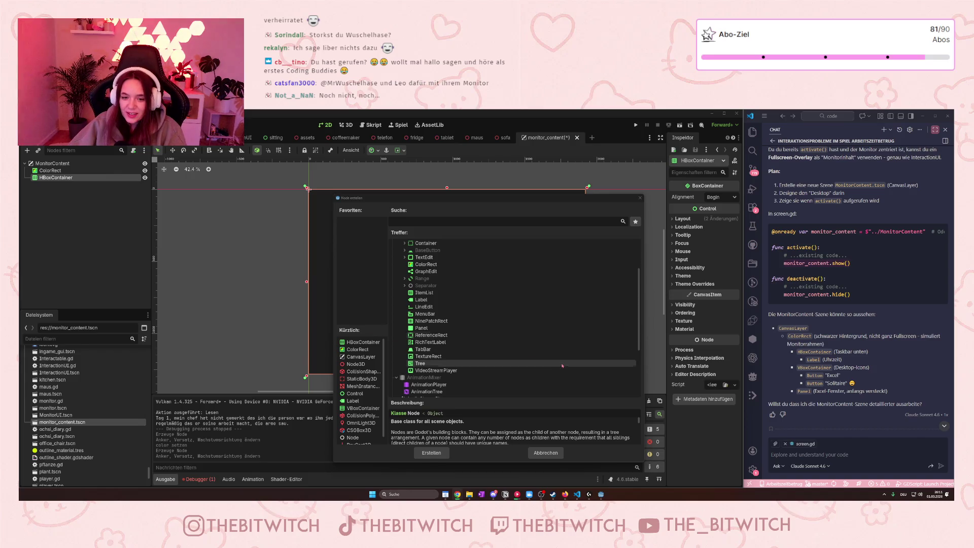
# - Compare Panel and MenuBar, then create a ColorRect inside the HBoxContainer
pyautogui.scroll(2, 555, 366)
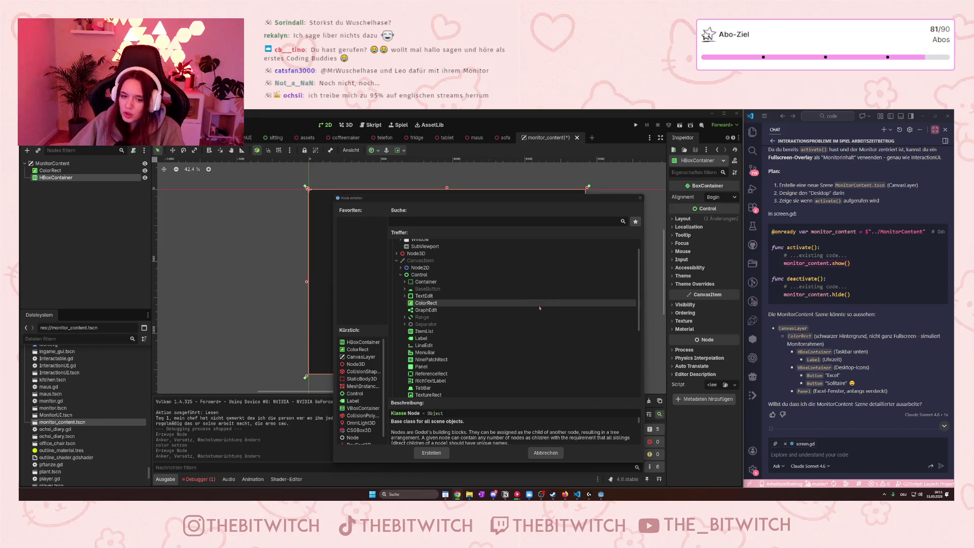
pyautogui.scroll(-3, 497, 325)
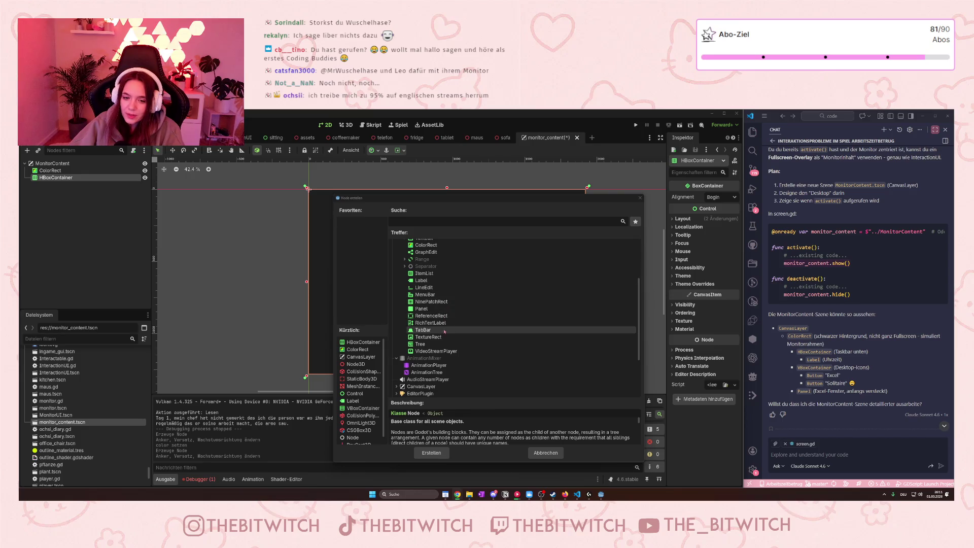
pyautogui.scroll(2, 450, 324)
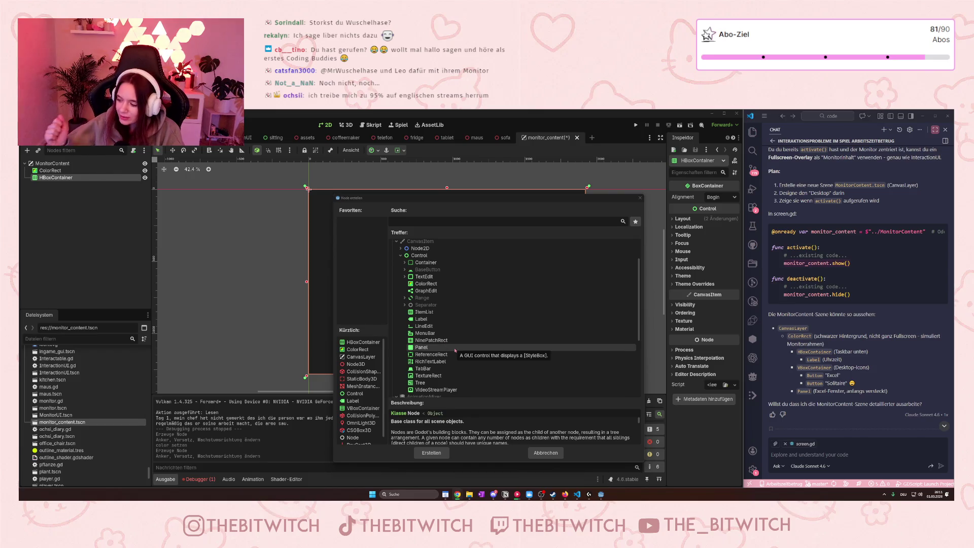
pyautogui.scroll(-3, 449, 340)
pyautogui.scroll(3, 446, 339)
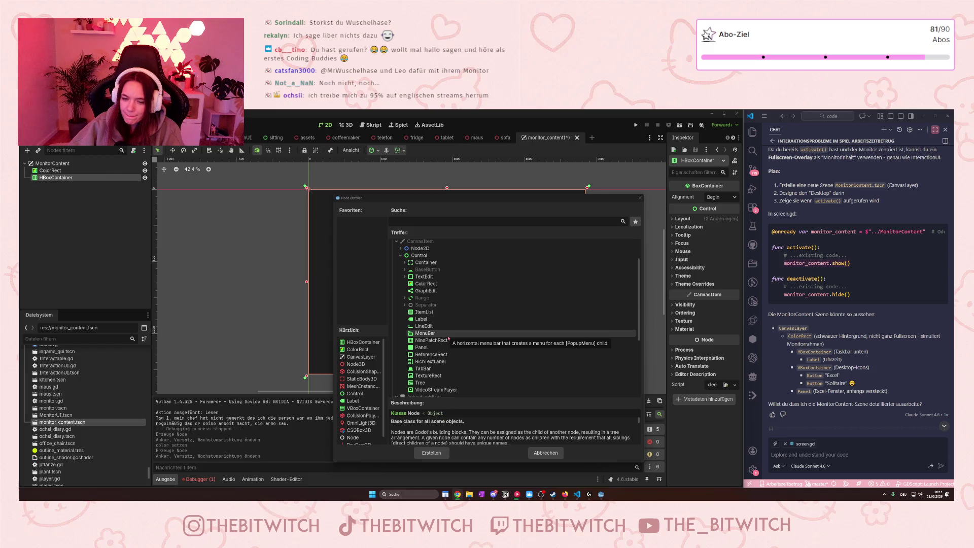
pyautogui.scroll(1, 448, 338)
pyautogui.scroll(-2, 447, 336)
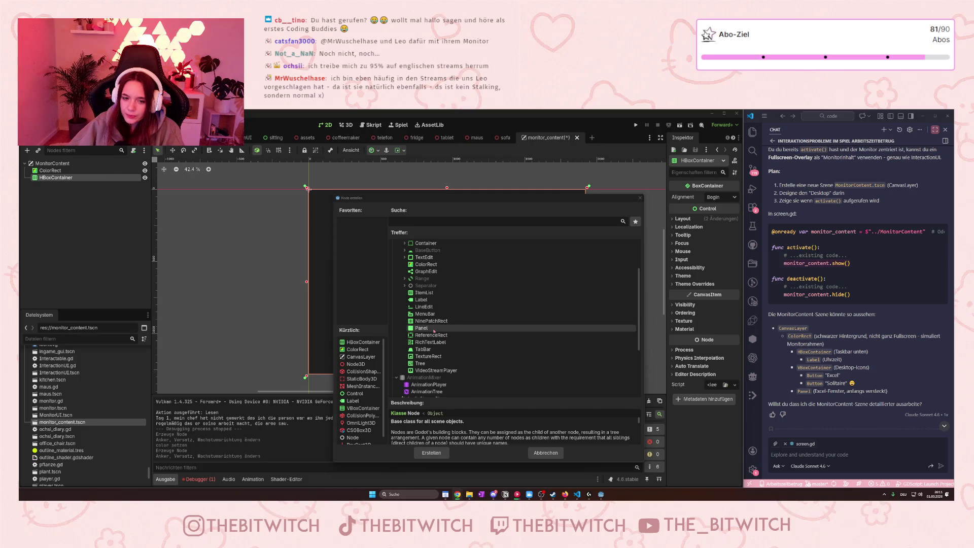
pyautogui.click(416, 329)
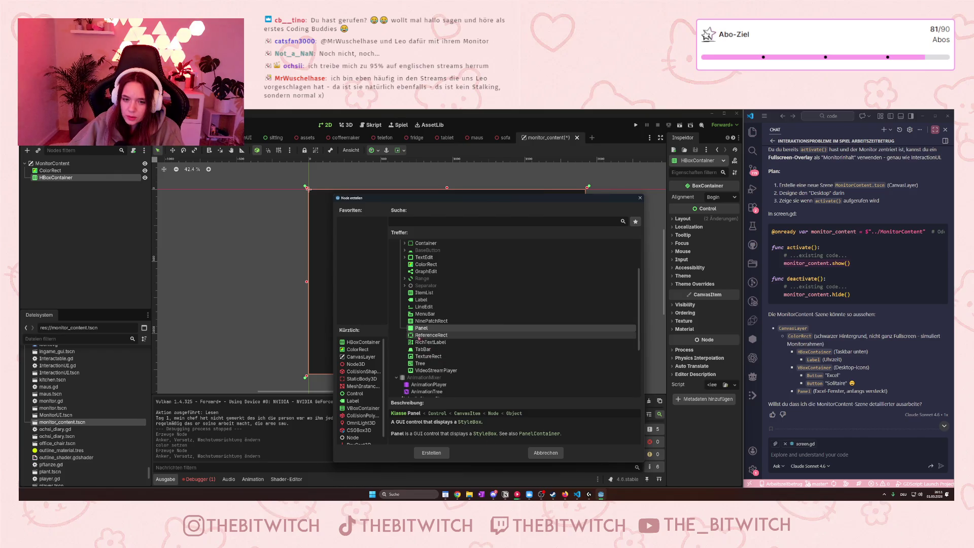
pyautogui.scroll(1, 421, 334)
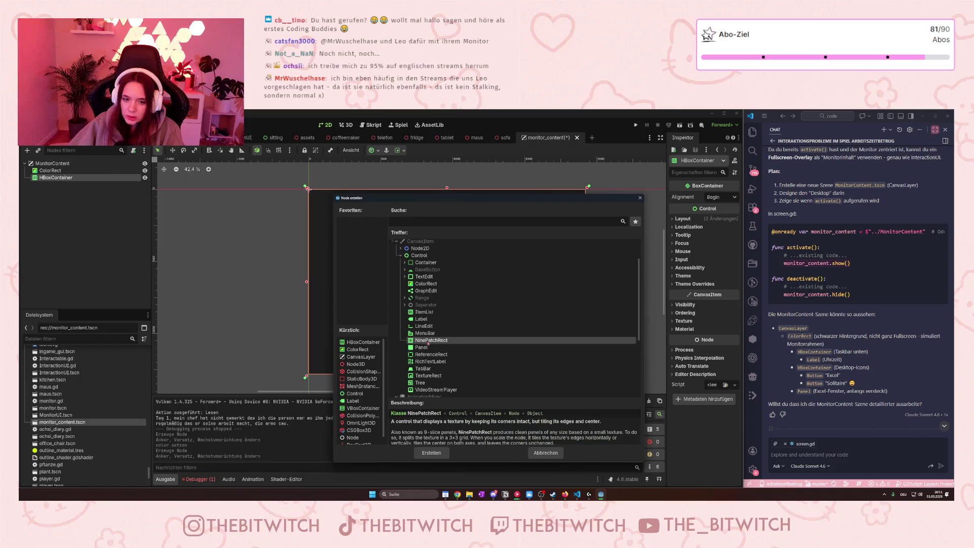
pyautogui.click(425, 334)
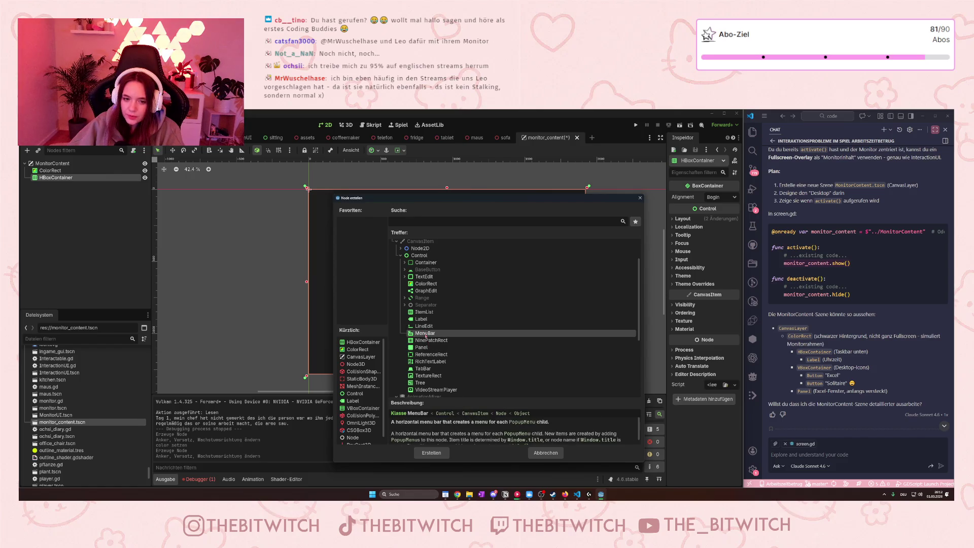
pyautogui.click(426, 284)
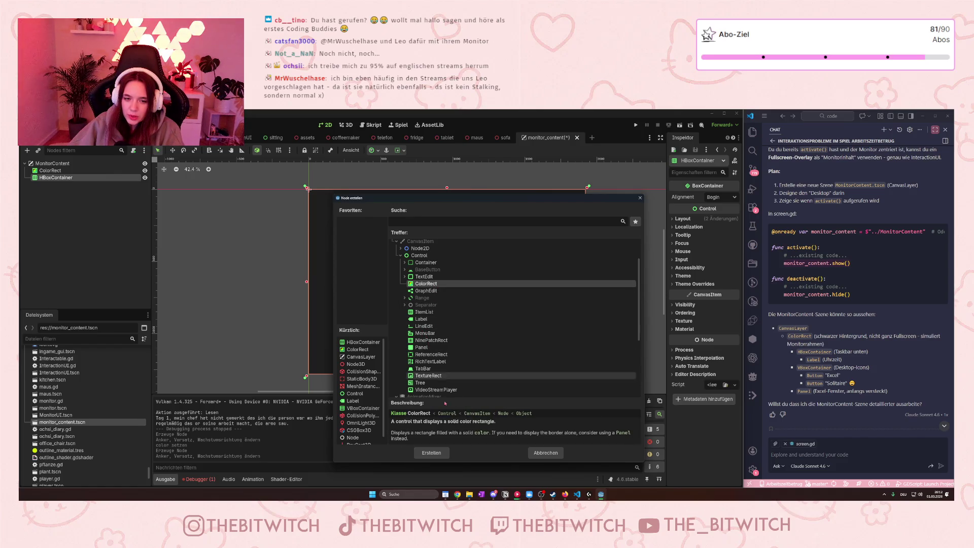
pyautogui.click(432, 452)
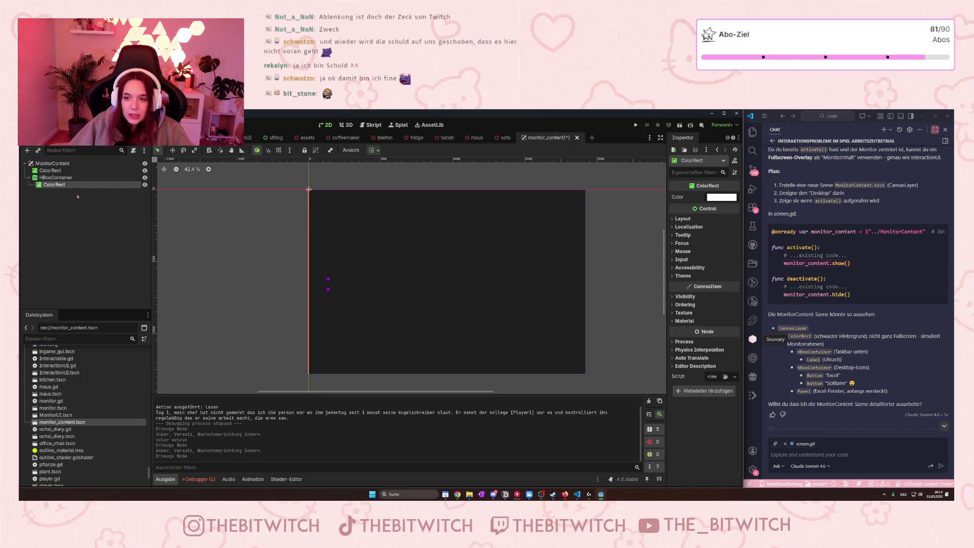
# - Move the background ColorRect below HBoxContainer and check the inner ColorRect's sizing options
pyautogui.moveTo(50, 170)
pyautogui.mouseDown()
pyautogui.moveTo(38, 190)
pyautogui.moveTo(35, 172)
pyautogui.mouseUp()
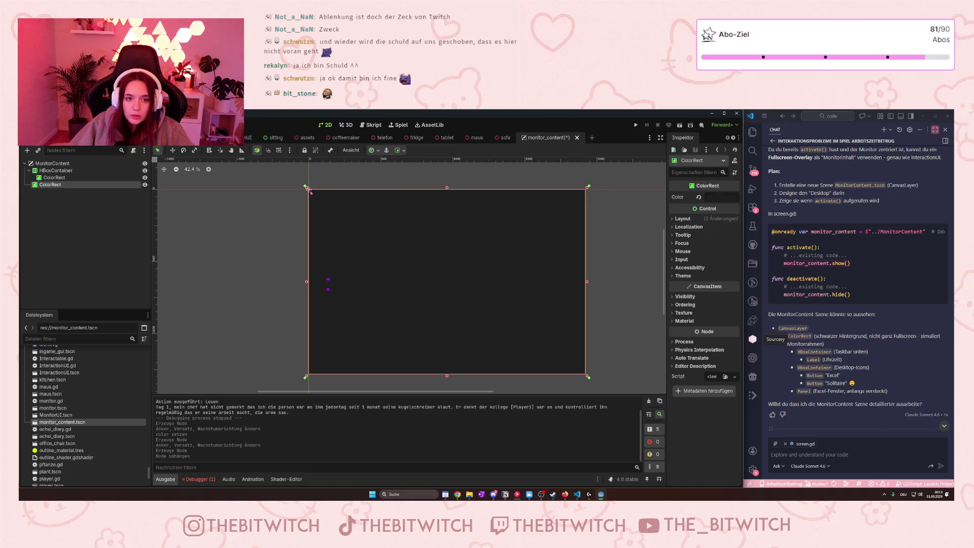
pyautogui.click(80, 178)
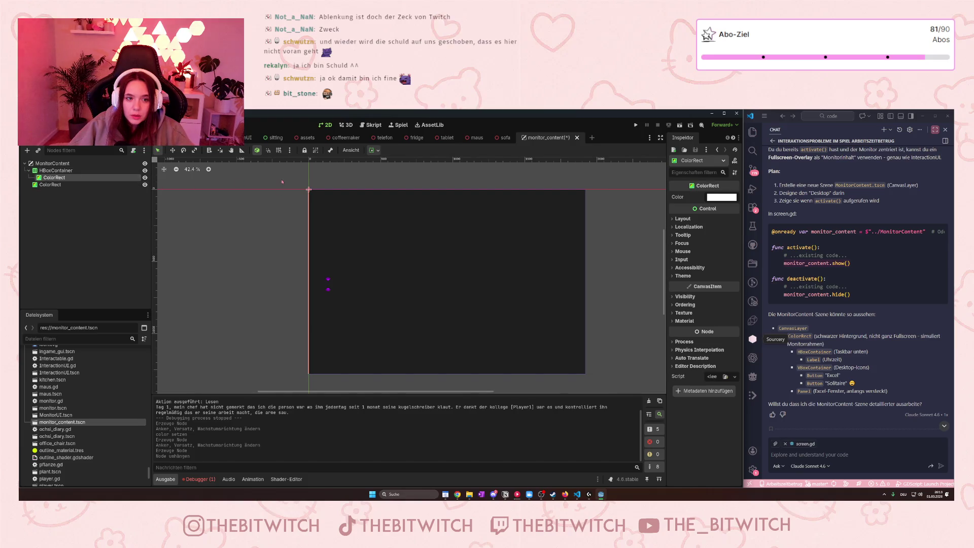
pyautogui.click(373, 151)
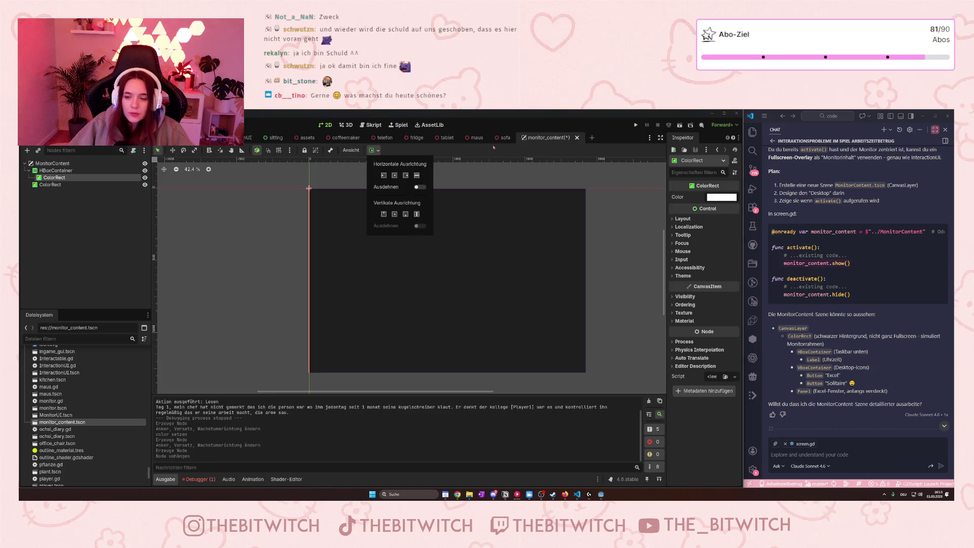
pyautogui.click(49, 185)
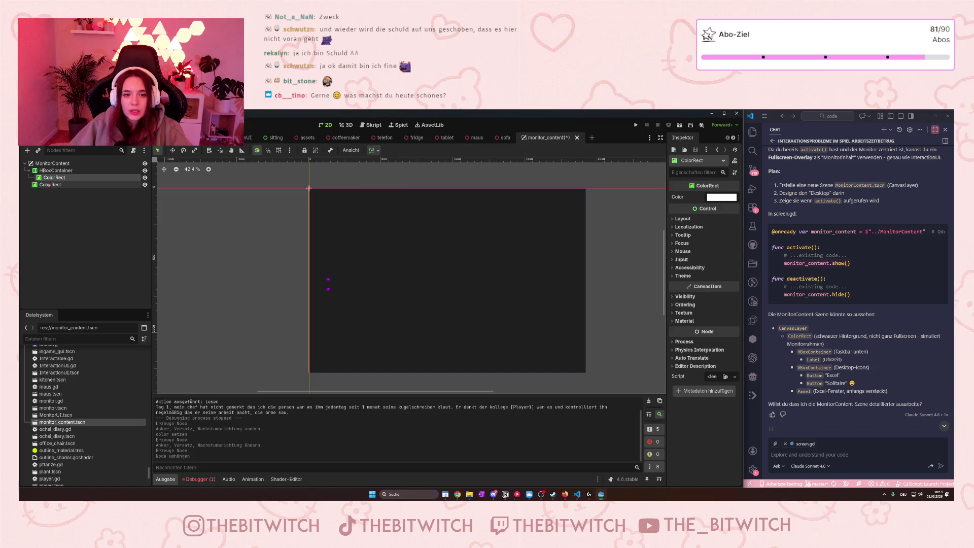
pyautogui.click(463, 209)
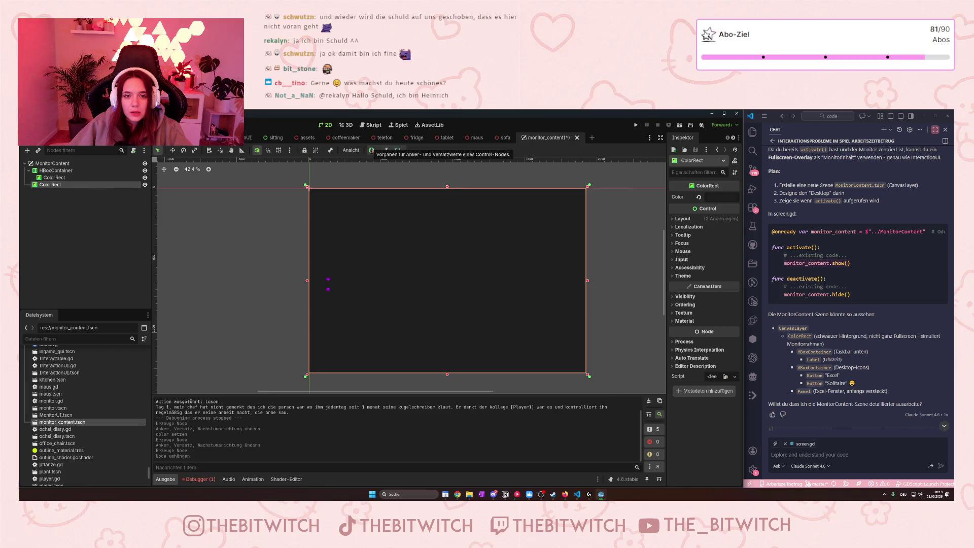
pyautogui.click(56, 171)
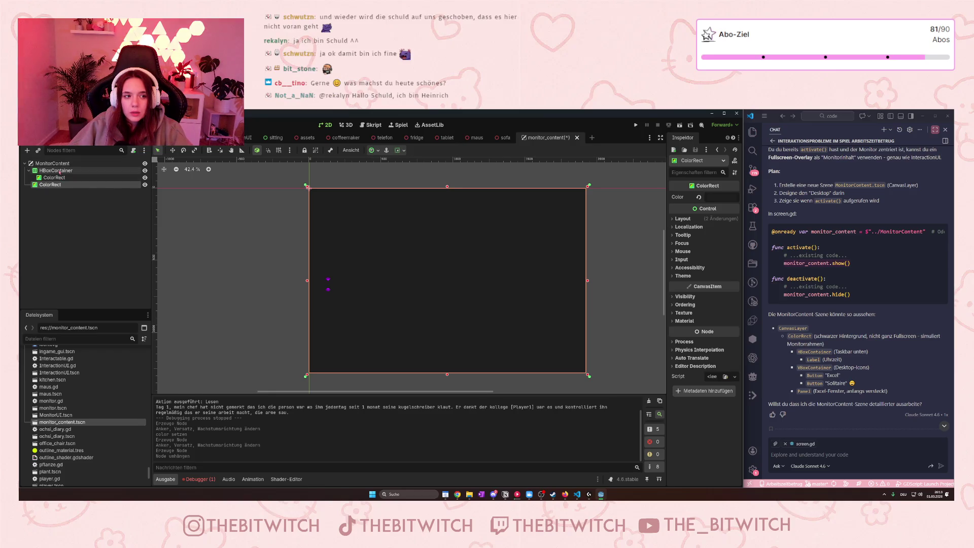
# - Move the inner ColorRect under MonitorContent as ColorRect2, anchor it Left Wide, about 592 px wide
pyautogui.moveTo(63, 177); pyautogui.dragTo(53, 167)
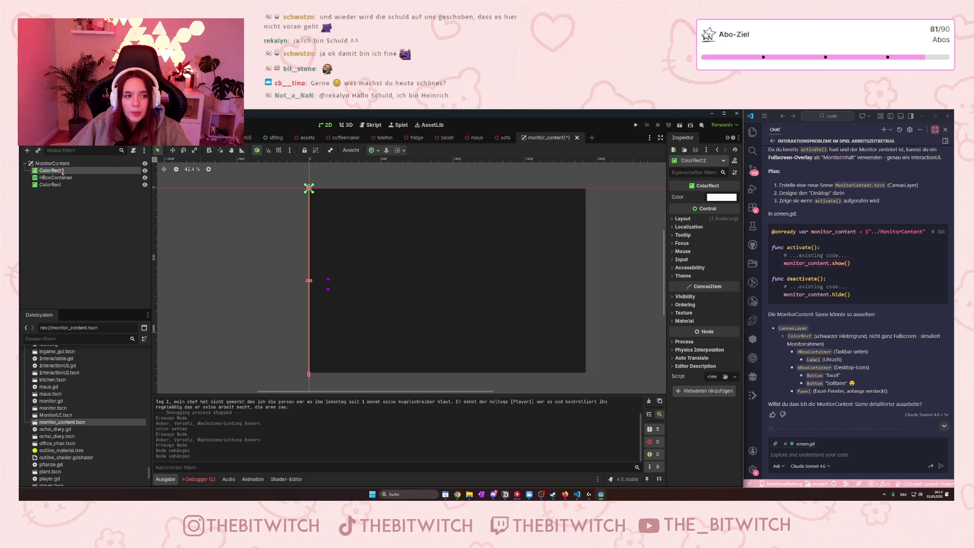
pyautogui.click(374, 150)
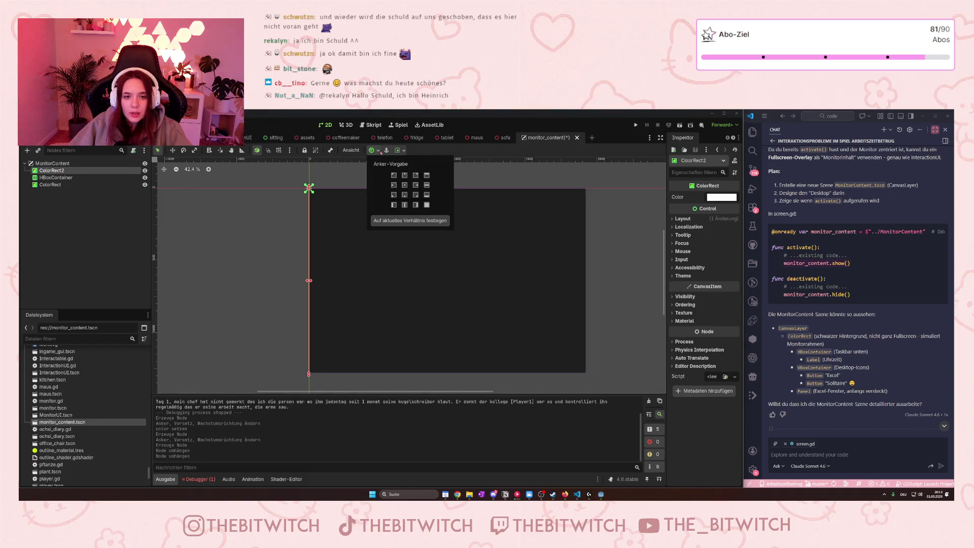
pyautogui.click(395, 205)
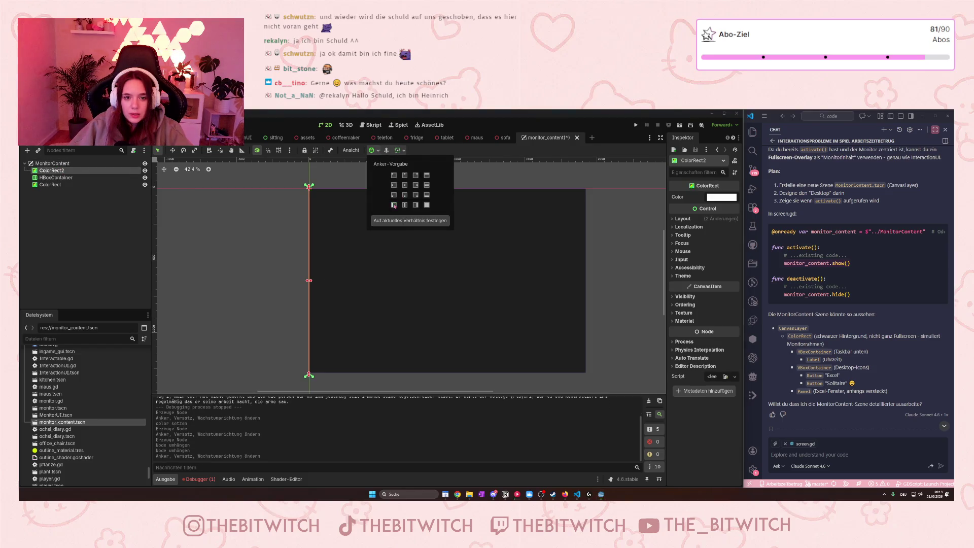
pyautogui.click(317, 283)
pyautogui.moveTo(309, 280); pyautogui.dragTo(397, 290)
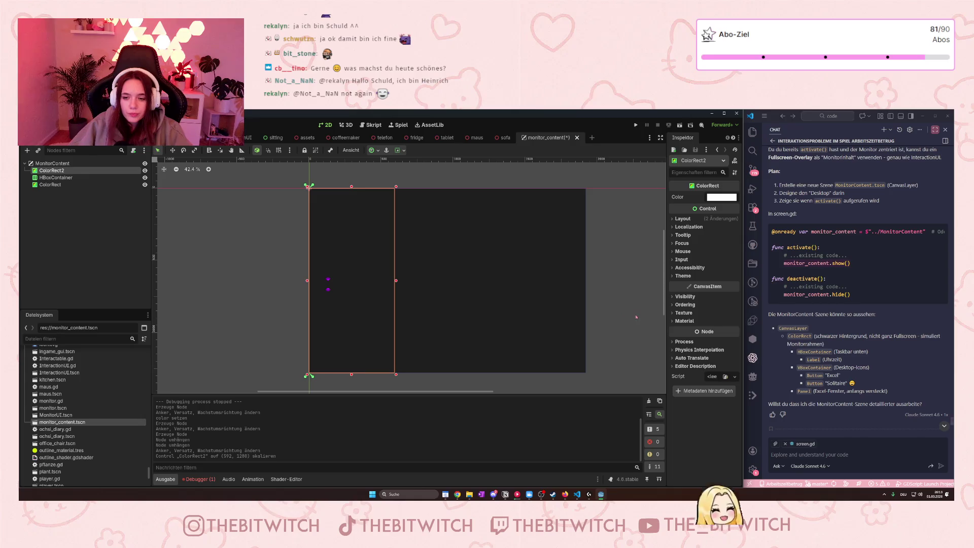
# - Try and revert ColorRect2's Top Level setting, then move ColorRect above ColorRect2
pyautogui.click(675, 297)
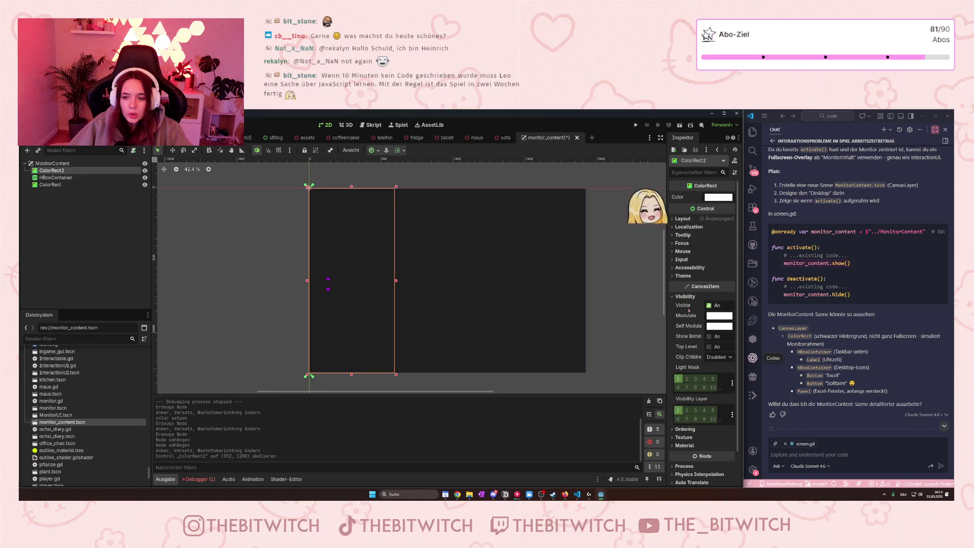
pyautogui.click(708, 347)
pyautogui.click(709, 347)
pyautogui.scroll(-2, 694, 368)
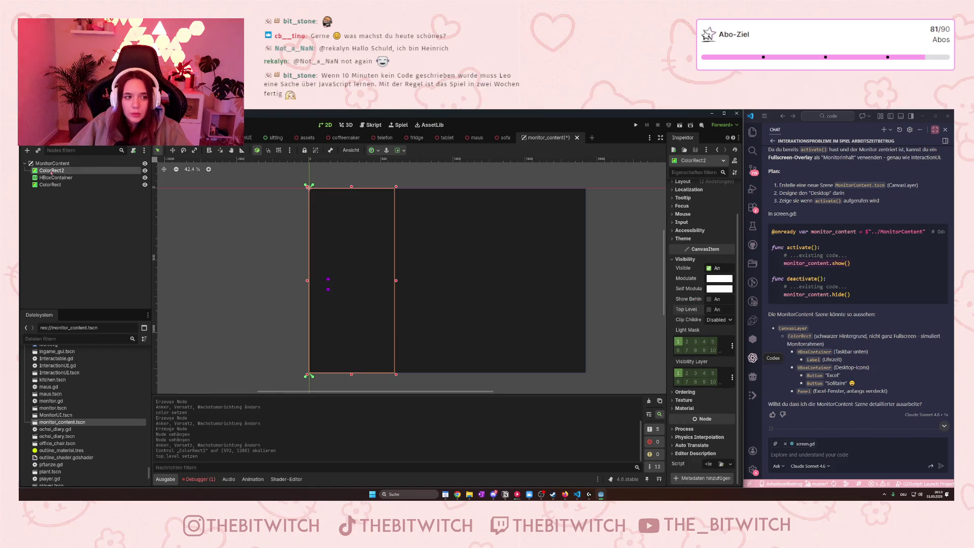
pyautogui.moveTo(54, 184); pyautogui.dragTo(48, 169)
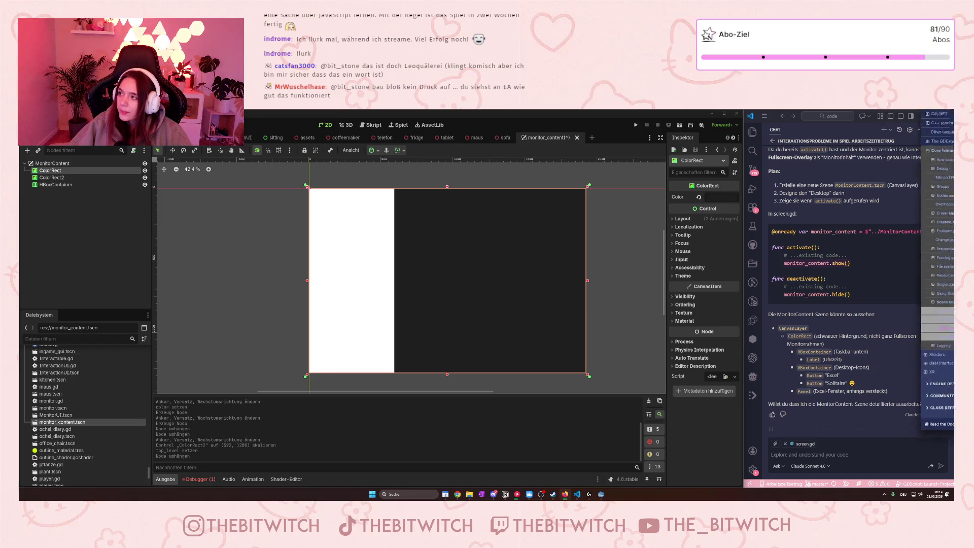
# - Switch from Godot to the browser window
pyautogui.hotkey('alt', 'Tab')
# - Google 'gta 6' in a new tab, check the November 19 release date, and return to Godot
pyautogui.moveTo(600, 123); pyautogui.dragTo(674, 132)
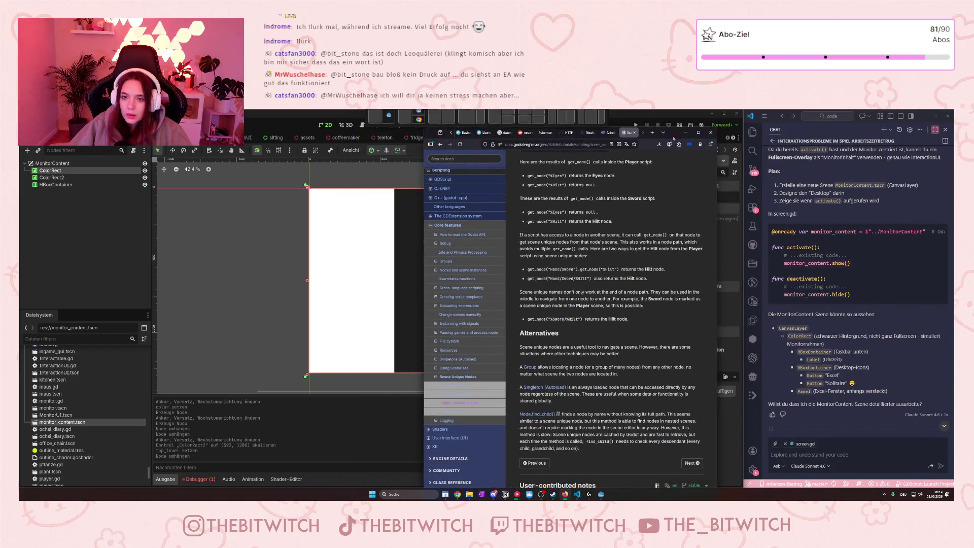
pyautogui.hotkey('ctrl', 't')
pyautogui.click(563, 144)
pyautogui.write('gta 6')
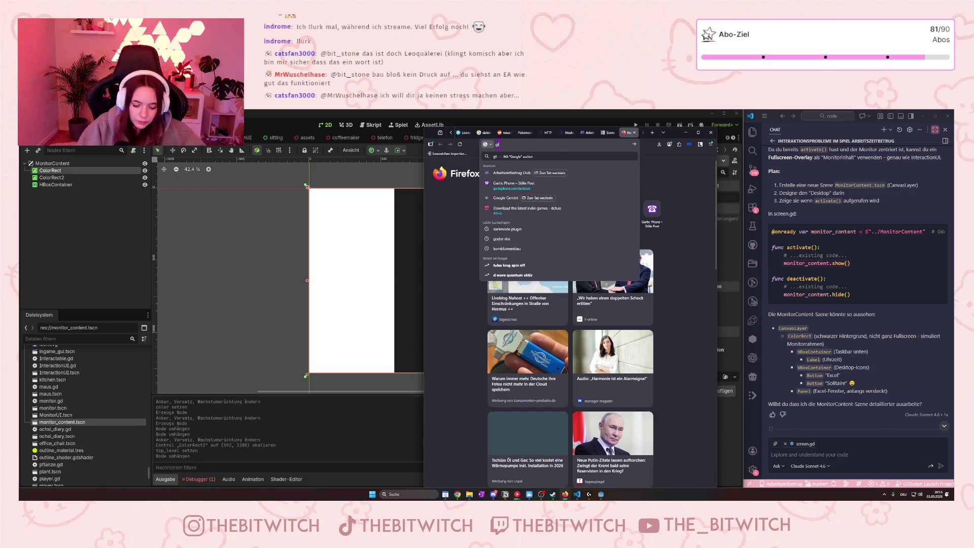
pyautogui.press('Return')
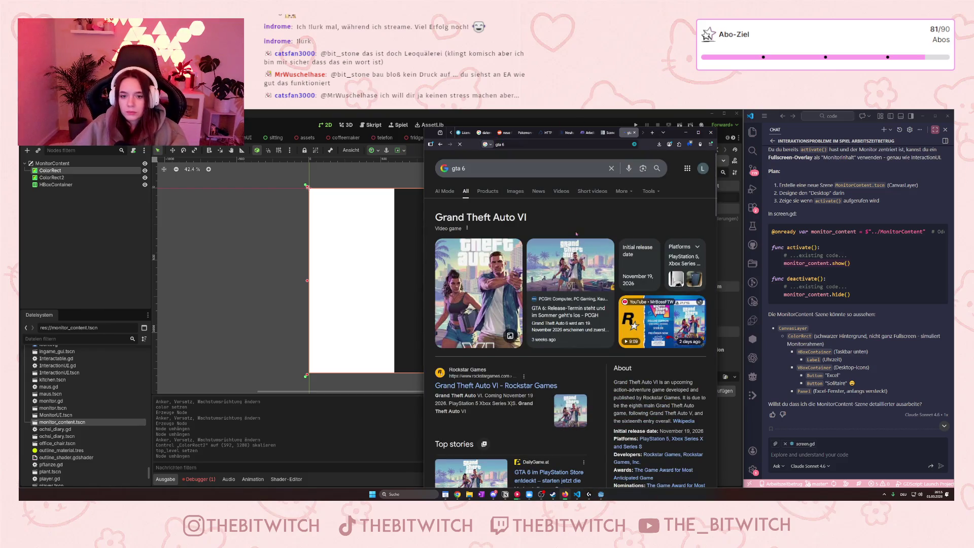
pyautogui.scroll(-3, 577, 234)
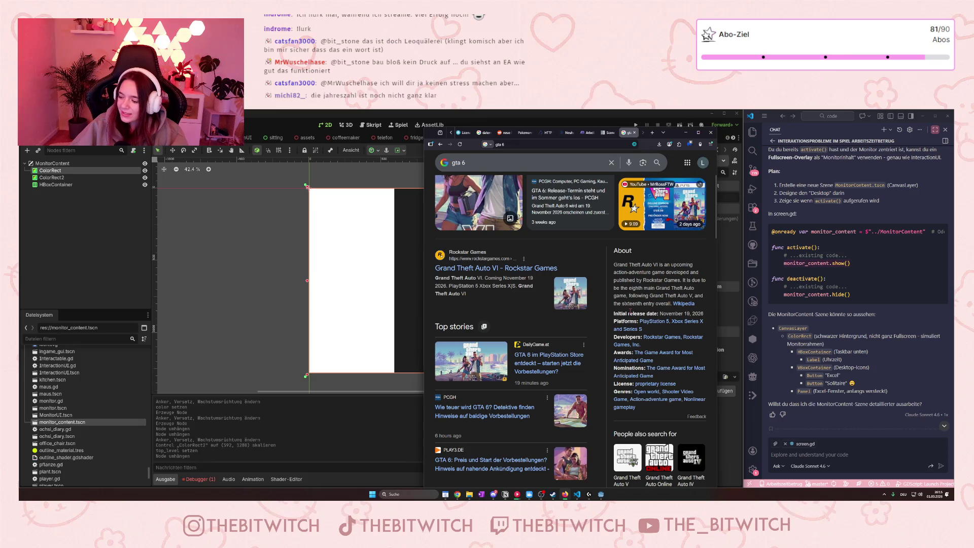
pyautogui.moveTo(660, 313); pyautogui.dragTo(692, 313)
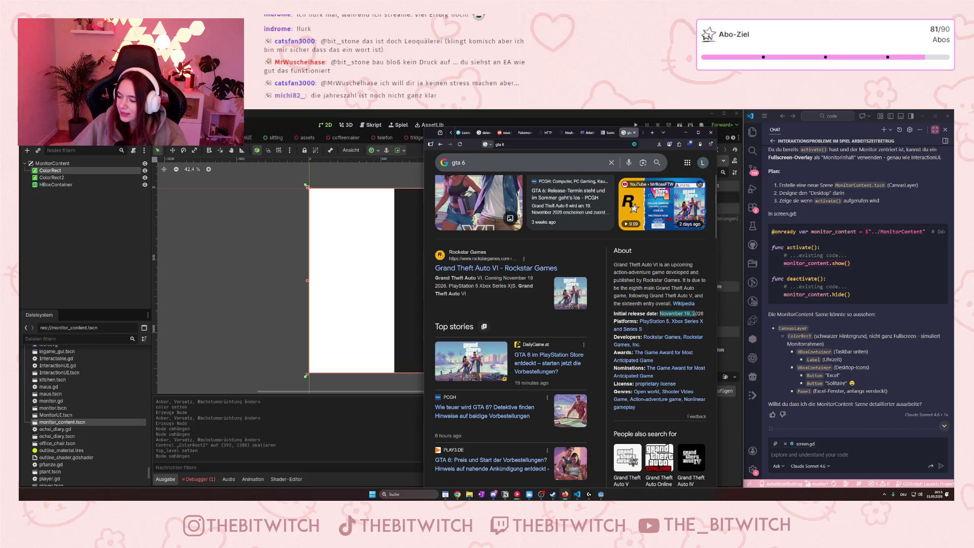
pyautogui.click(693, 314)
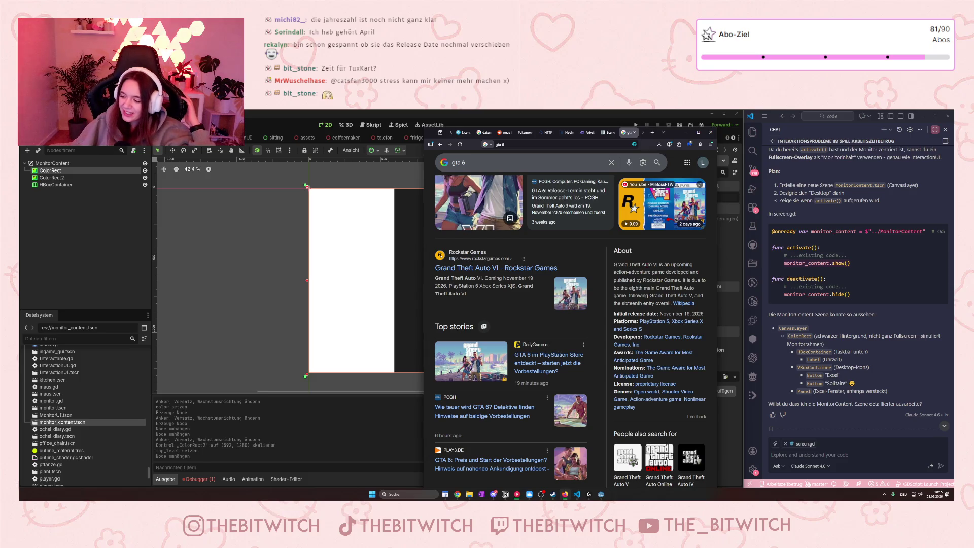
pyautogui.hotkey('alt', 'Tab')
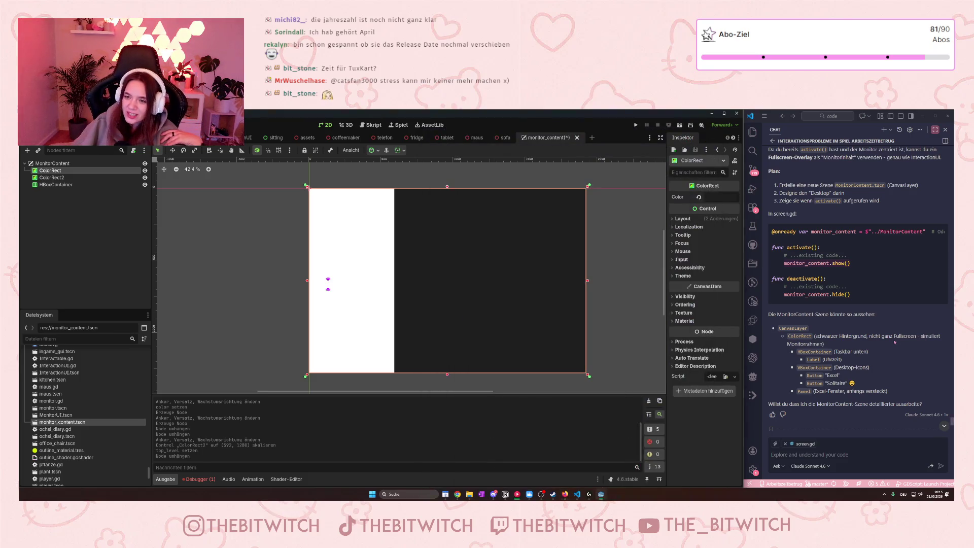
# - Resize ColorRect2 to about 581 px wide
pyautogui.click(342, 274)
pyautogui.moveTo(397, 283); pyautogui.dragTo(395, 288)
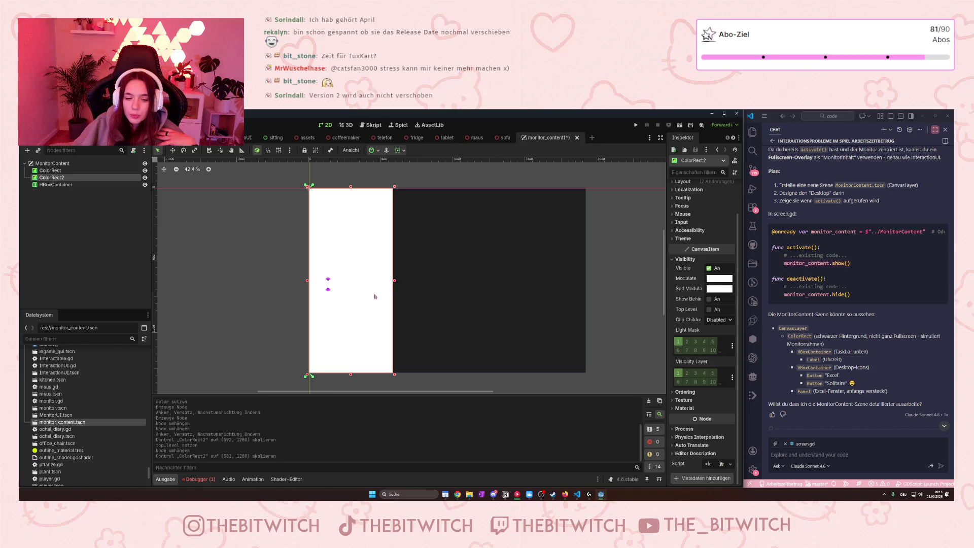
pyautogui.click(76, 199)
pyautogui.click(68, 178)
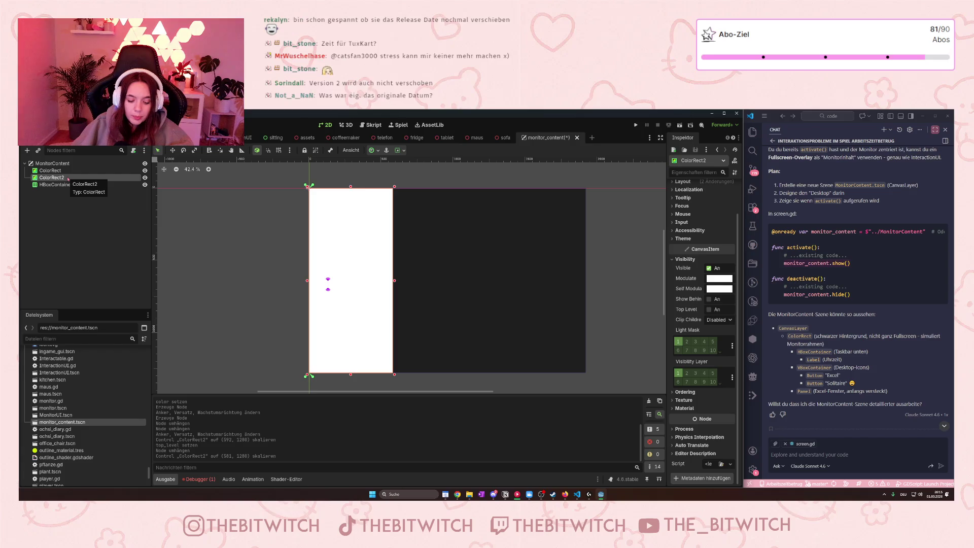
# - Add a new ColorRect (ColorRect3) as a child of MonitorContent
pyautogui.click(53, 163)
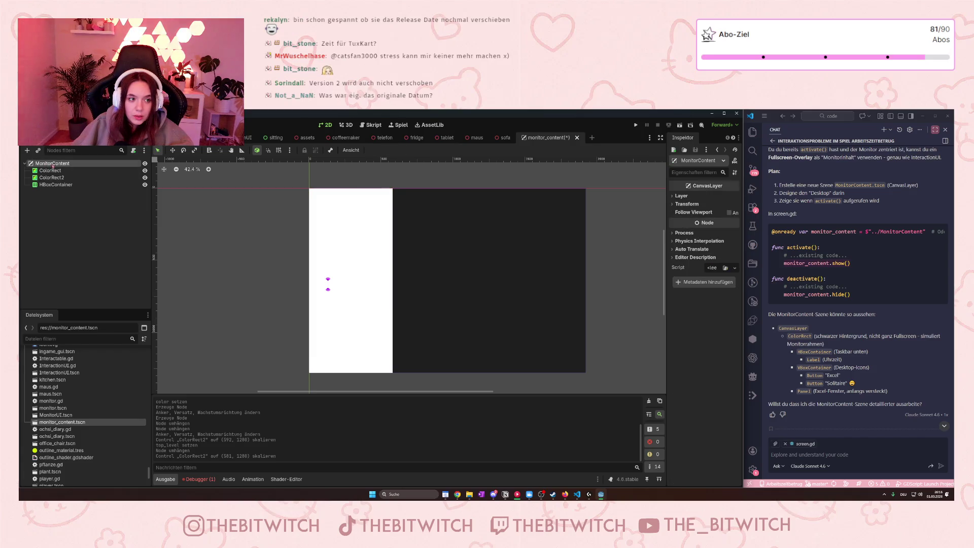
pyautogui.rightClick(53, 167)
pyautogui.click(81, 173)
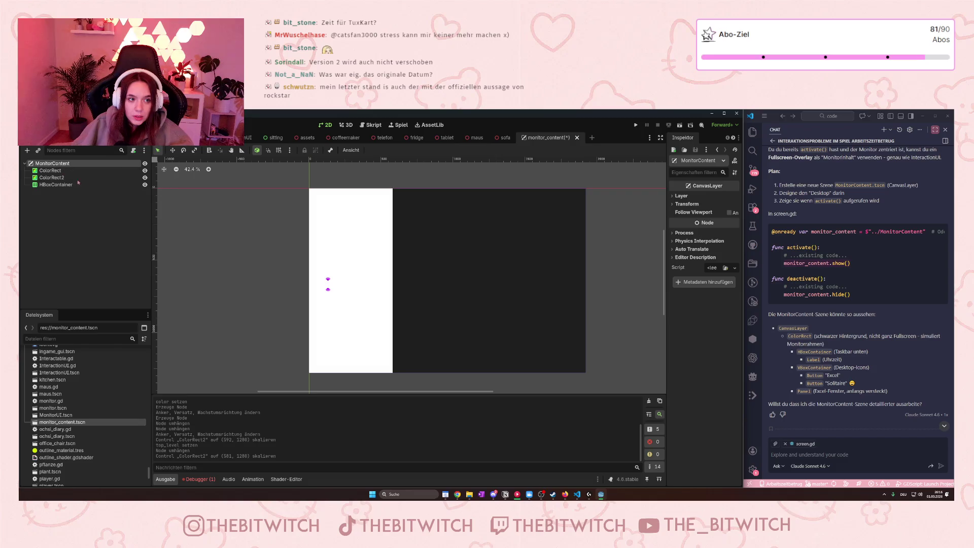
pyautogui.write('color')
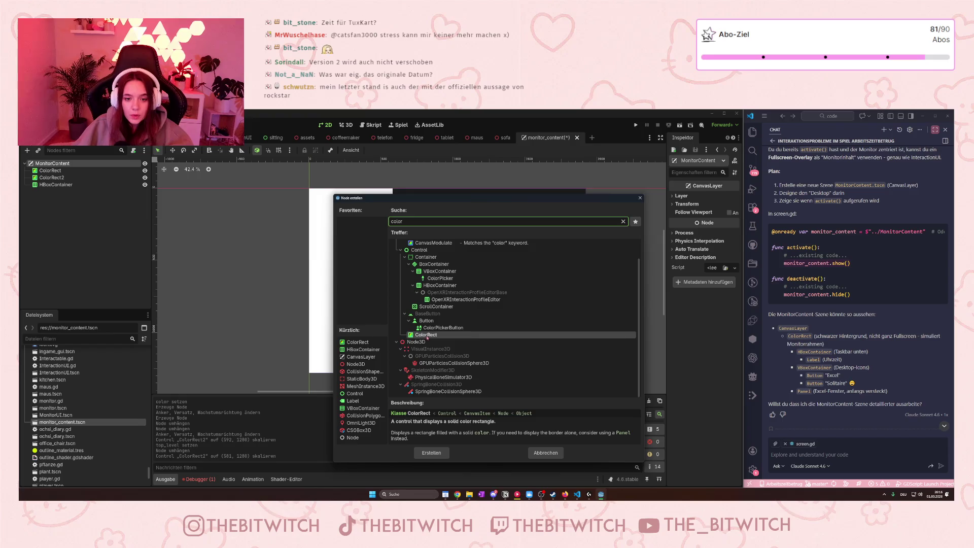
pyautogui.click(432, 452)
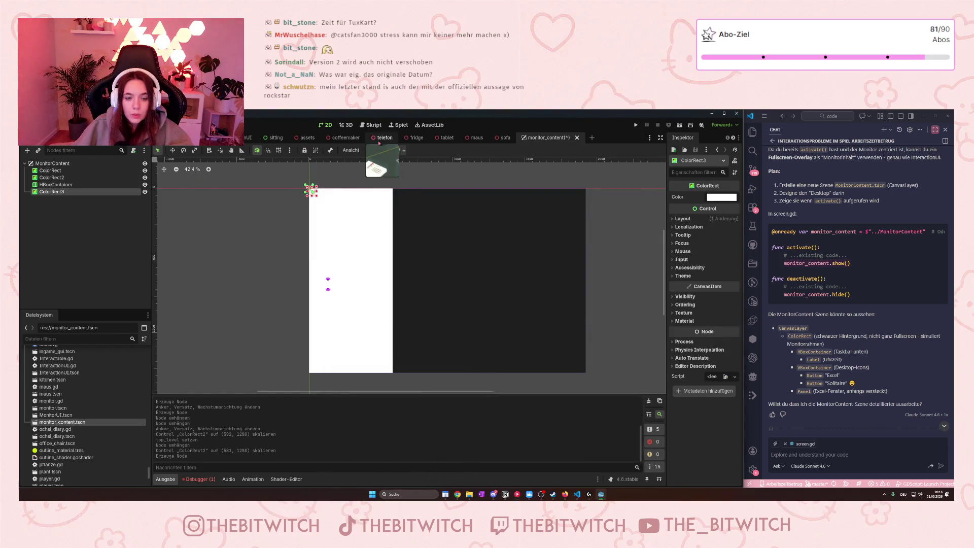
# - Anchor ColorRect3 Left Wide, widen it to about 467 px and move it right
pyautogui.click(374, 150)
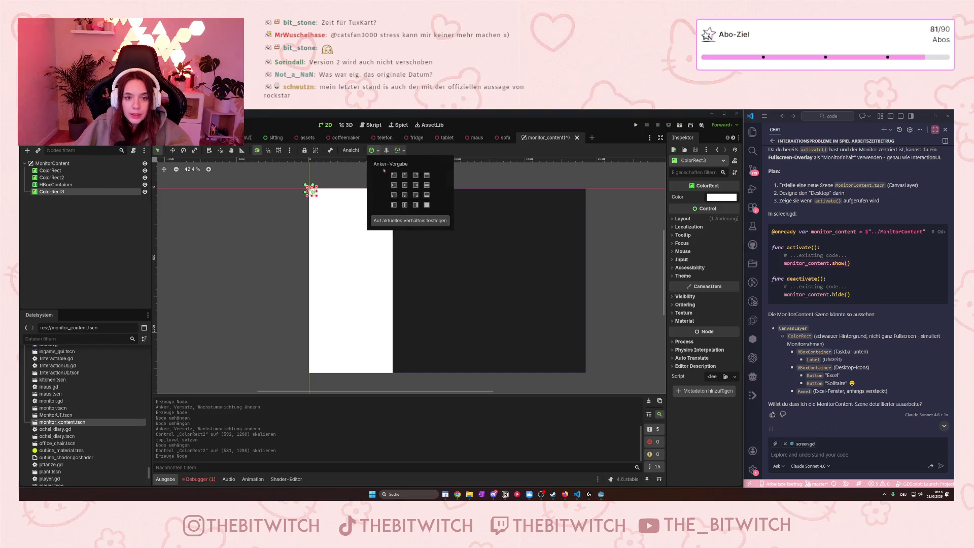
pyautogui.click(394, 204)
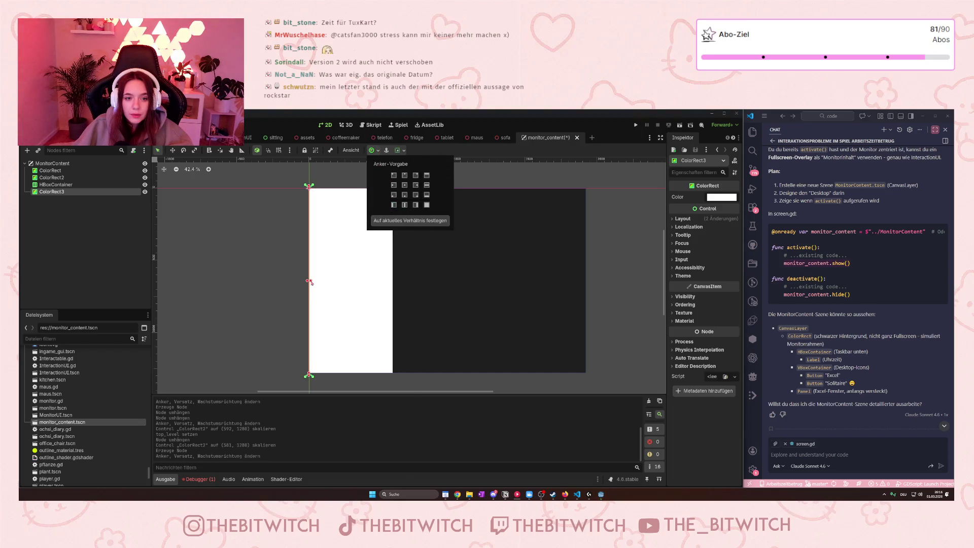
pyautogui.click(311, 282)
pyautogui.moveTo(310, 282); pyautogui.dragTo(448, 280)
pyautogui.moveTo(378, 289); pyautogui.dragTo(514, 289)
# - Adjust ColorRect3's horizontal and vertical container sizing alignment flags
pyautogui.click(398, 150)
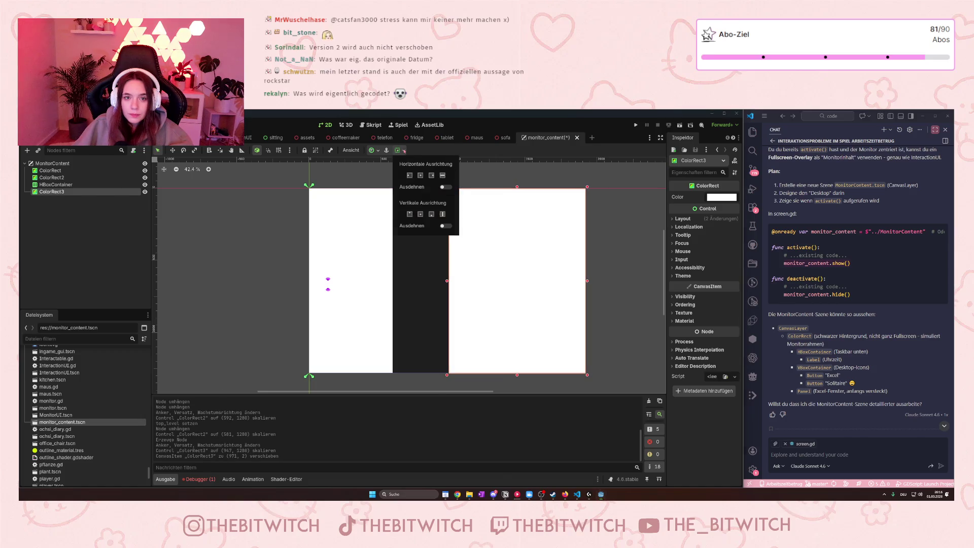
pyautogui.click(431, 176)
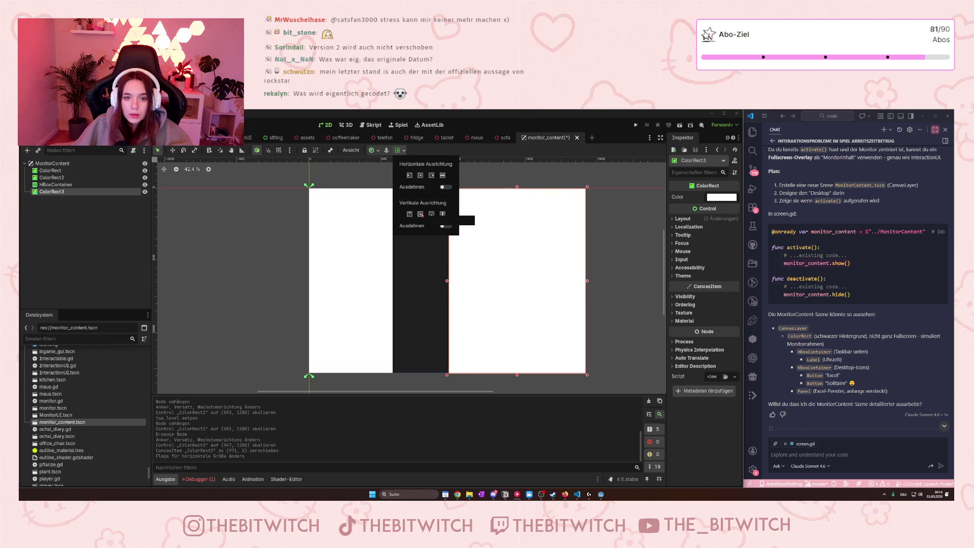
pyautogui.click(420, 215)
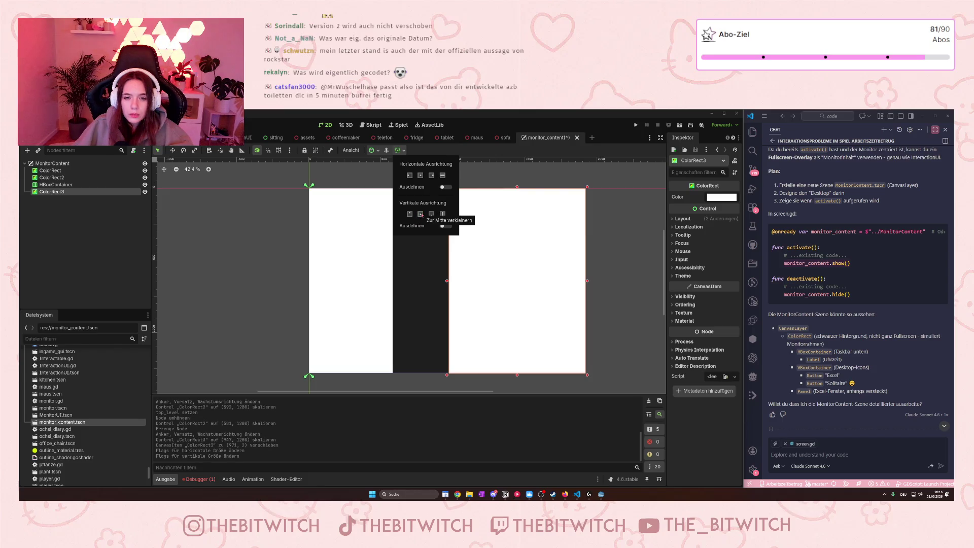
pyautogui.click(420, 175)
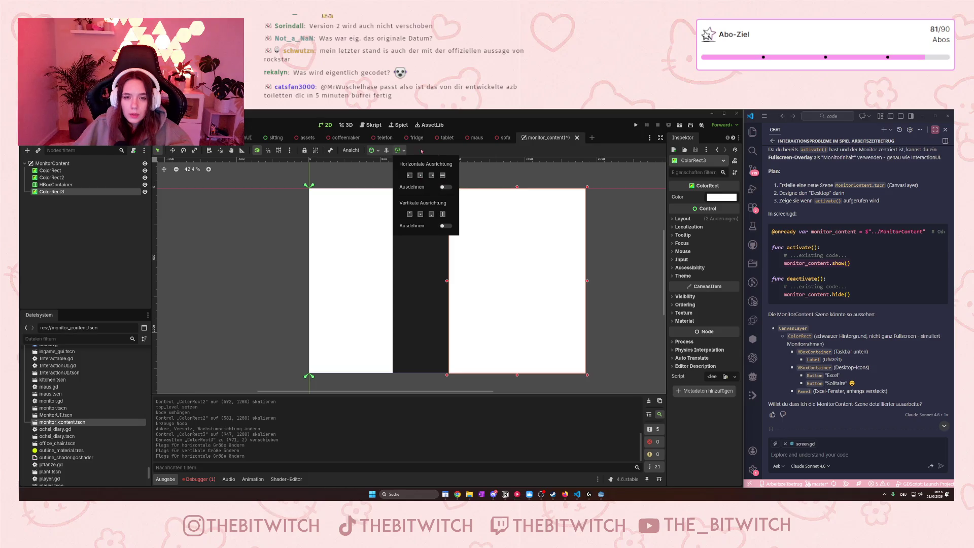
pyautogui.click(455, 159)
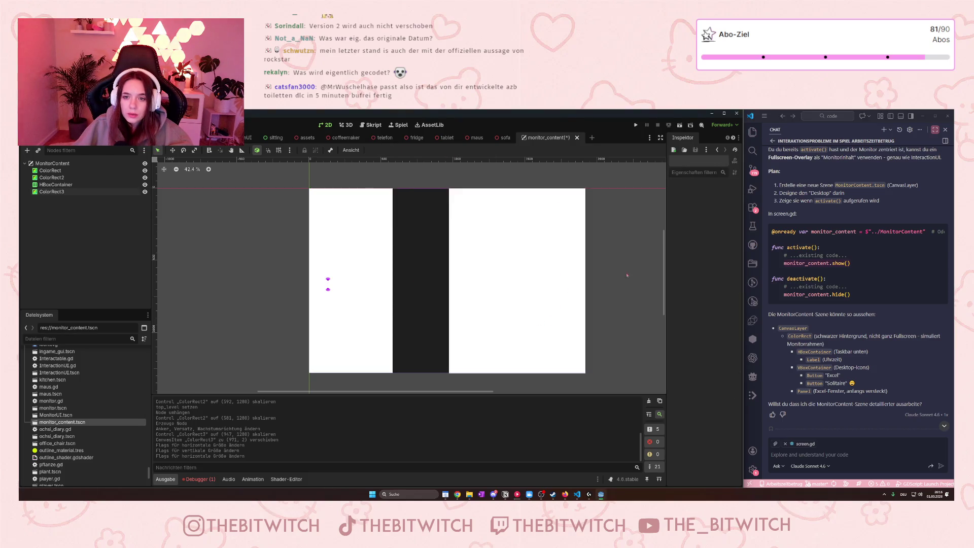
# - Nudge ColorRect3 one pixel right and one pixel up near (972, 1), then reselect it
pyautogui.moveTo(582, 278); pyautogui.dragTo(583, 278)
pyautogui.click(631, 317)
pyautogui.moveTo(558, 328); pyautogui.dragTo(558, 328)
pyautogui.click(611, 386)
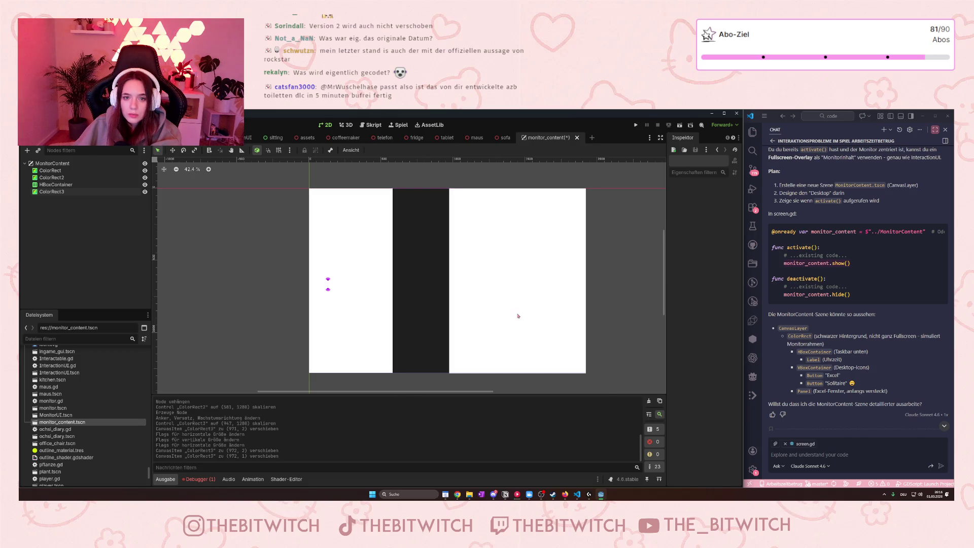
pyautogui.click(544, 329)
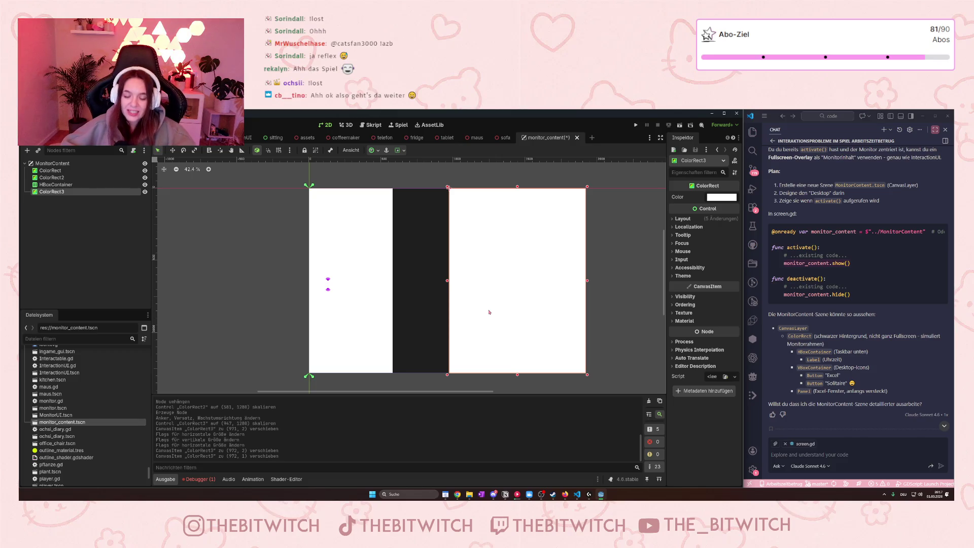
# - Recolour ColorRect3 from white to a muted sage green, hex 8aad8c
pyautogui.click(725, 200)
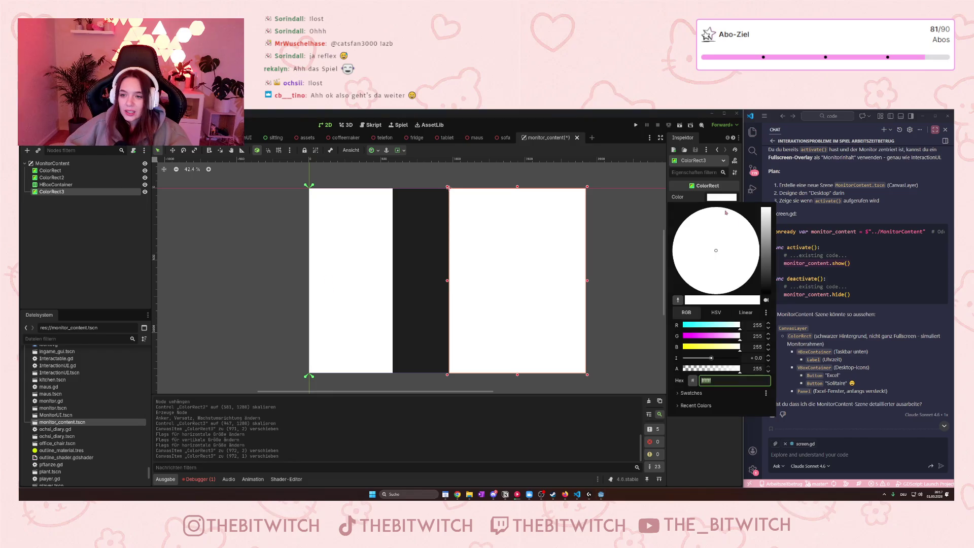
pyautogui.click(692, 350)
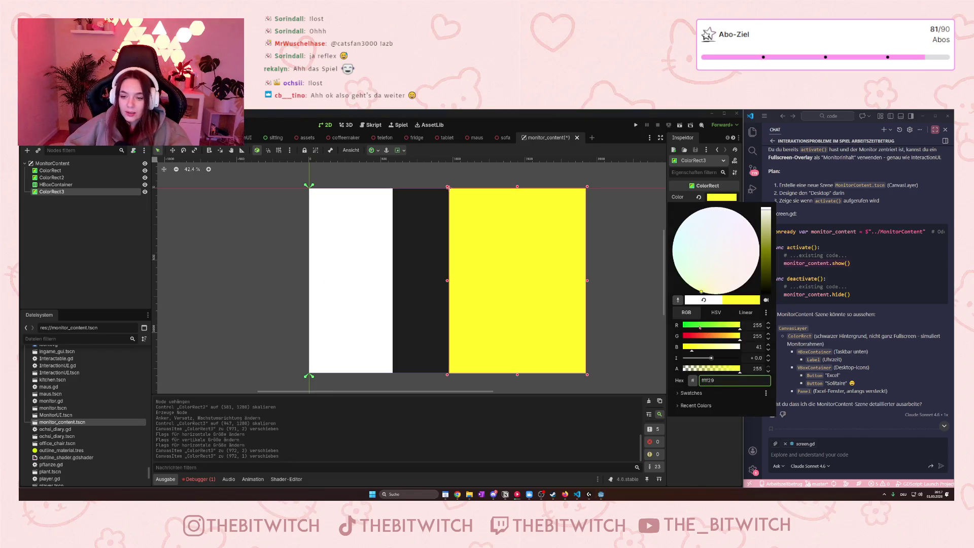
pyautogui.click(698, 325)
pyautogui.moveTo(766, 237); pyautogui.dragTo(763, 232)
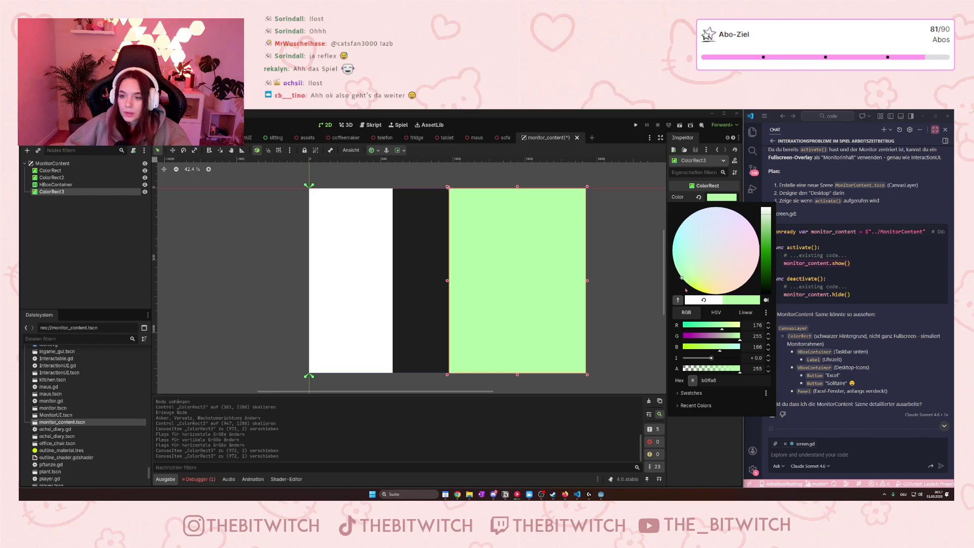
pyautogui.moveTo(686, 289); pyautogui.dragTo(685, 277)
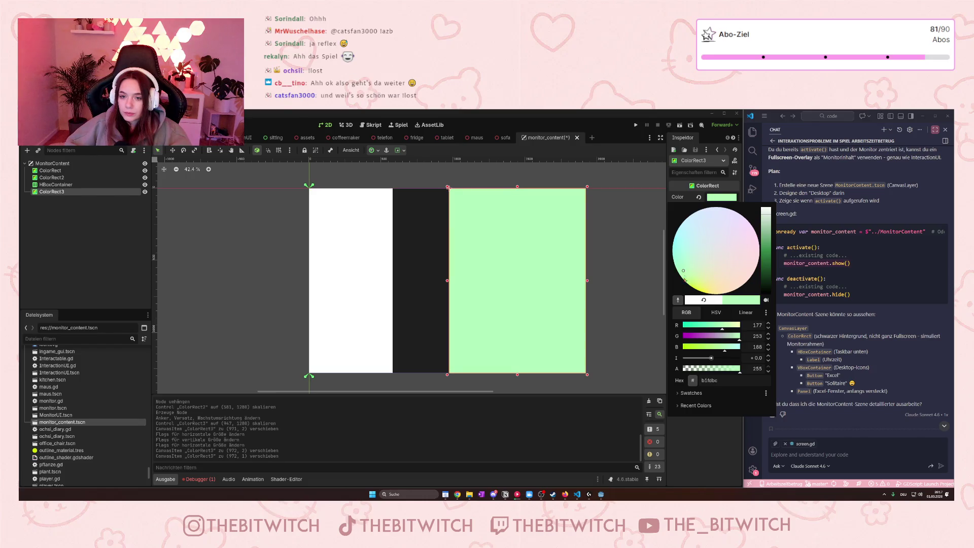
pyautogui.click(768, 233)
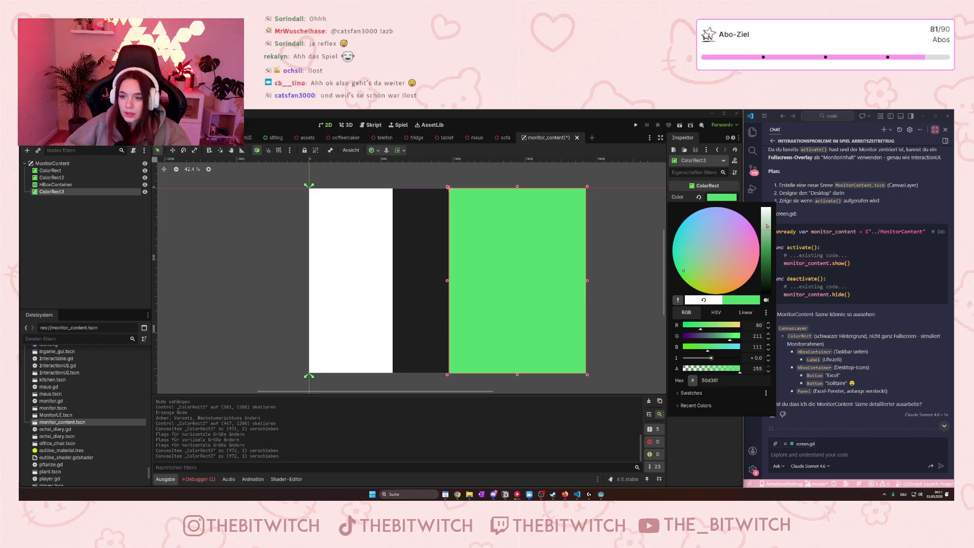
pyautogui.click(768, 226)
pyautogui.click(766, 258)
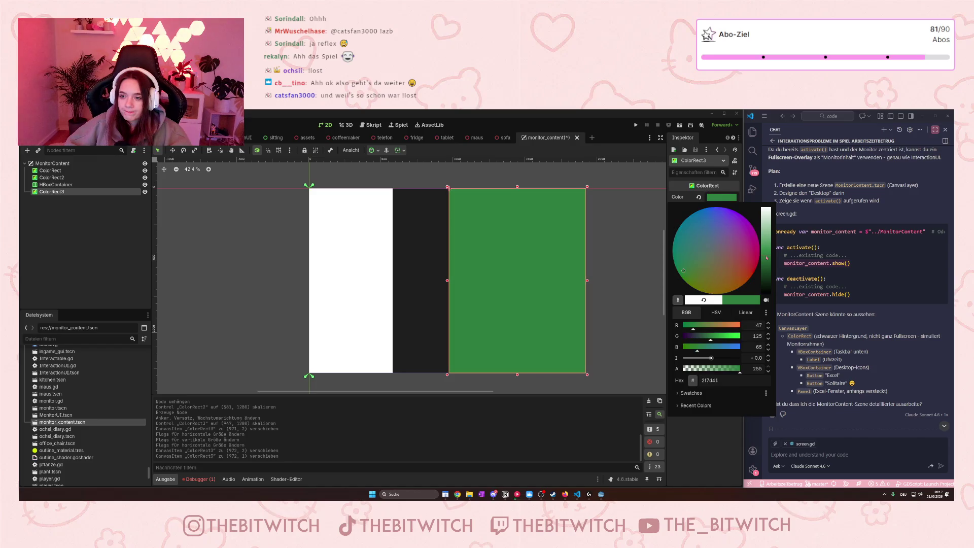
pyautogui.click(767, 245)
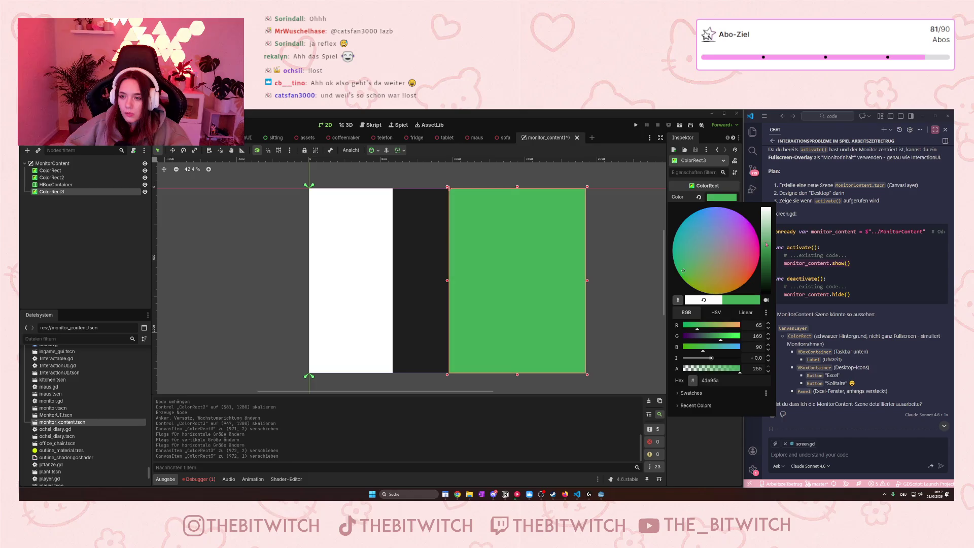
pyautogui.moveTo(692, 273); pyautogui.dragTo(703, 263)
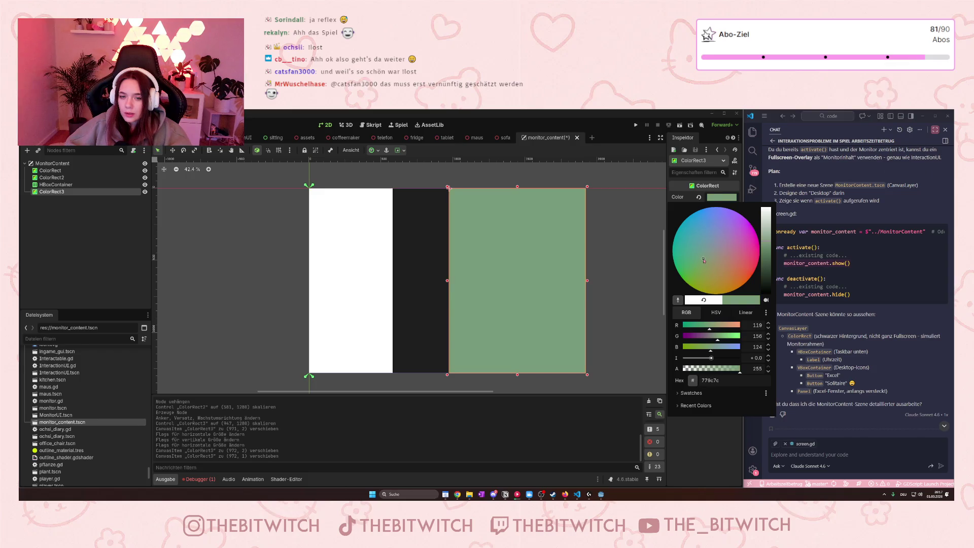
pyautogui.click(767, 241)
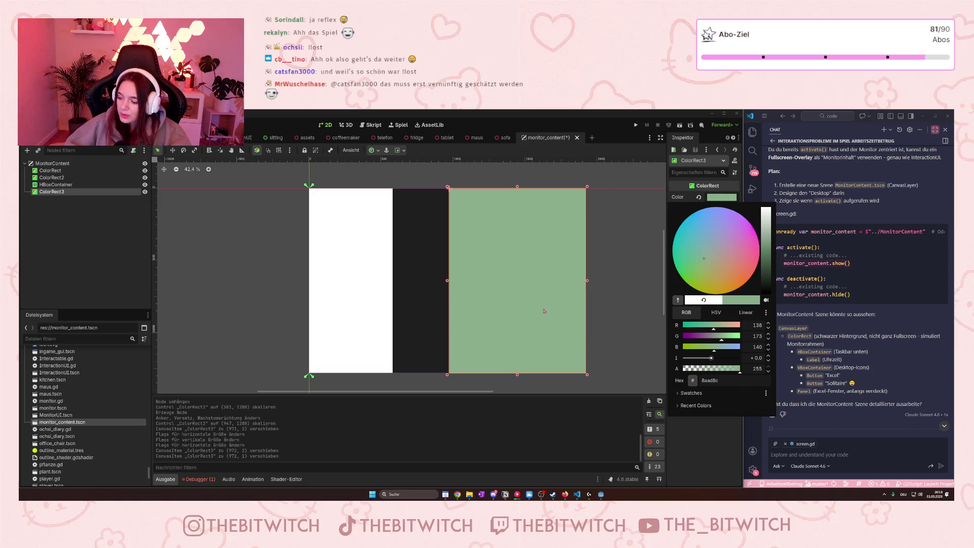
pyautogui.click(456, 292)
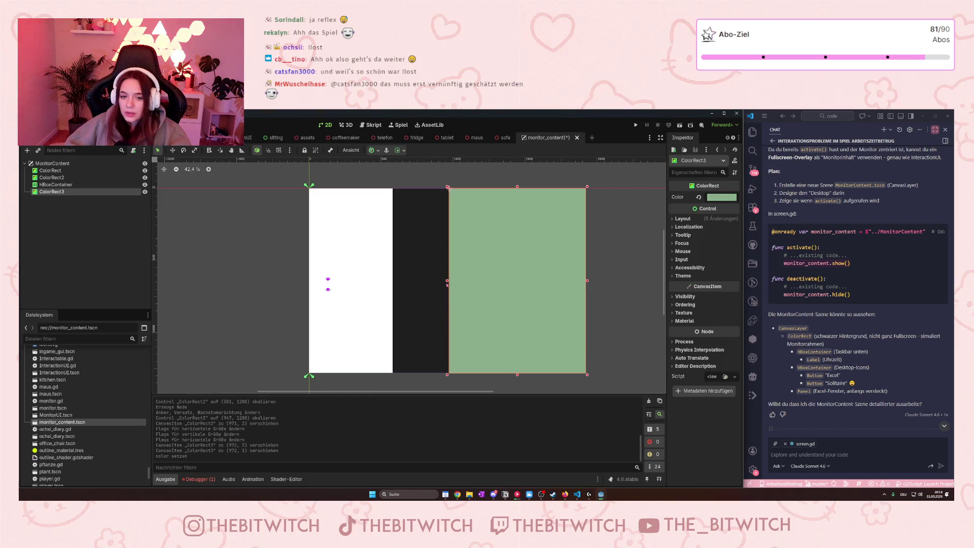
# - Drag ColorRect3's left edge to about x=797, about 1243 × 1280 px, then briefly check Layout
pyautogui.moveTo(447, 285); pyautogui.dragTo(405, 282)
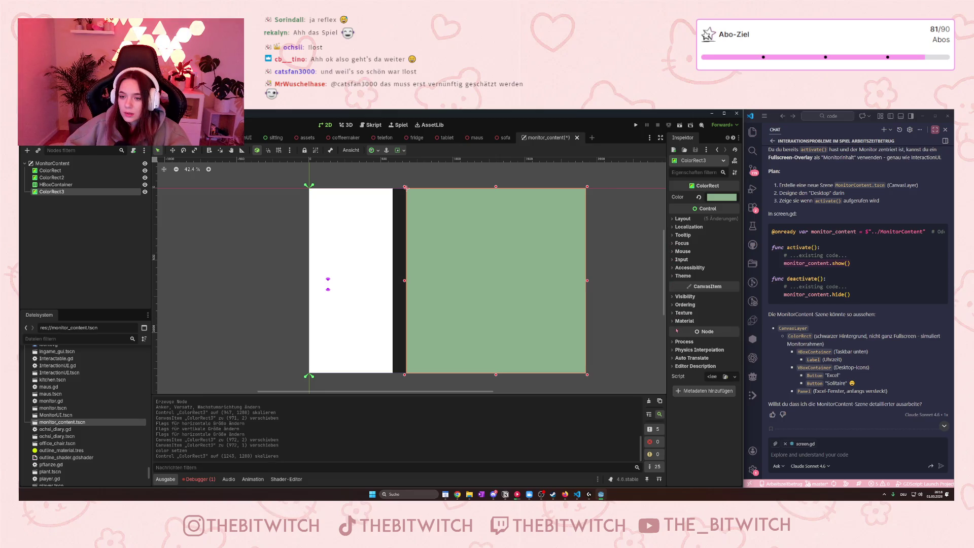
pyautogui.click(677, 219)
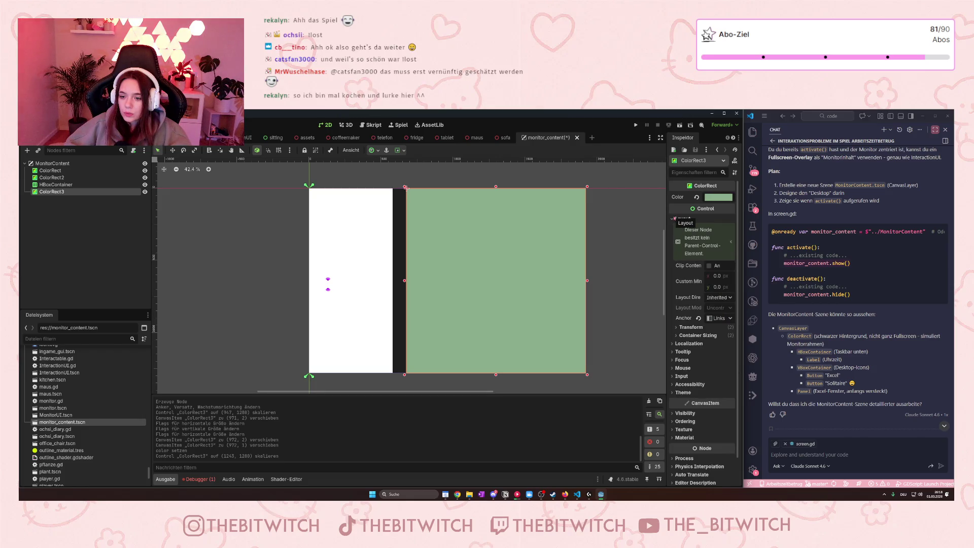
pyautogui.click(674, 218)
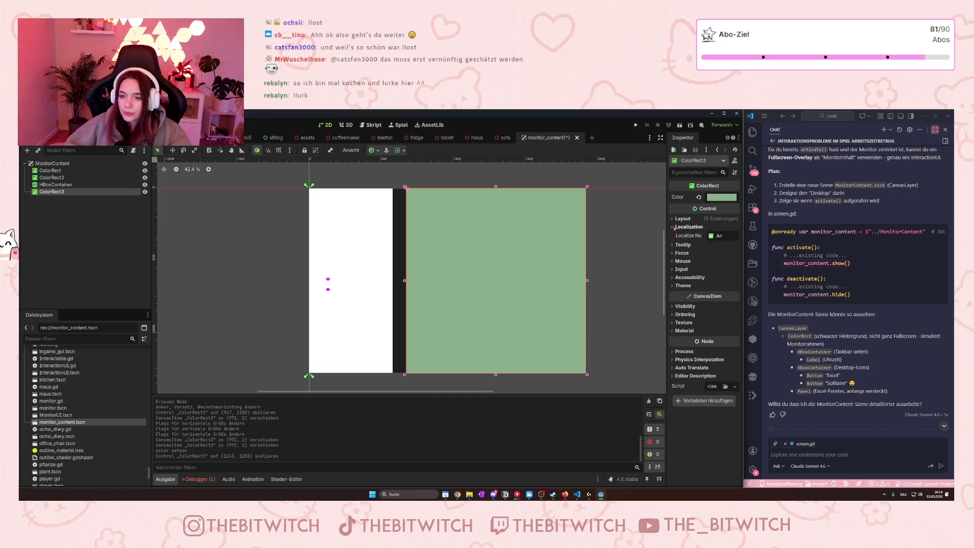
# - Toggle ColorRect3's Tooltip and Theme sections, then expand Texture, Material and Layout
pyautogui.click(675, 235)
pyautogui.click(675, 235)
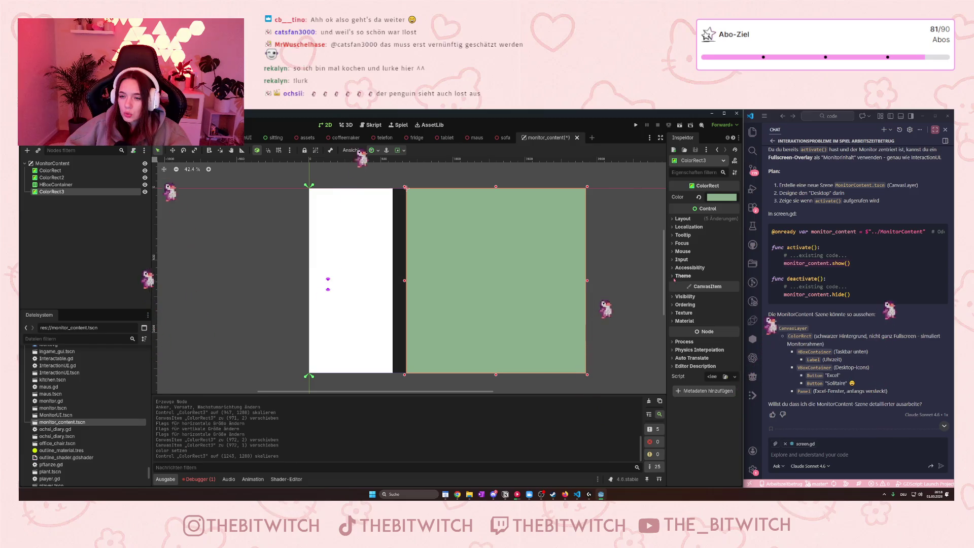
pyautogui.click(674, 276)
pyautogui.click(674, 276)
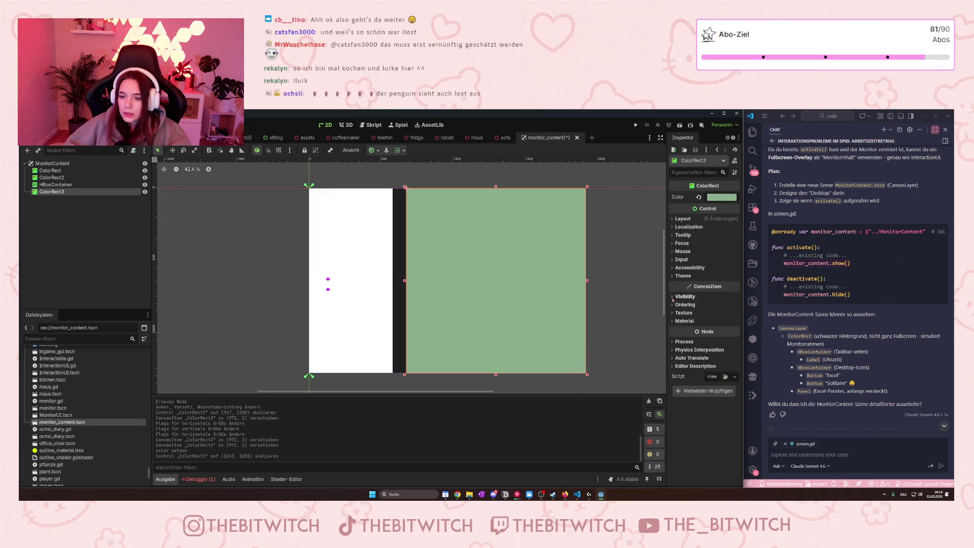
pyautogui.click(677, 312)
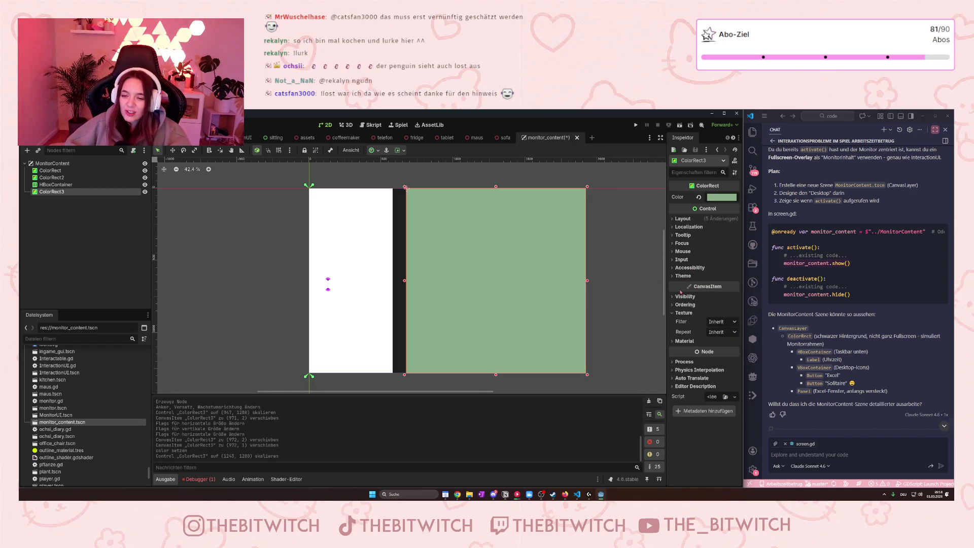
pyautogui.click(683, 341)
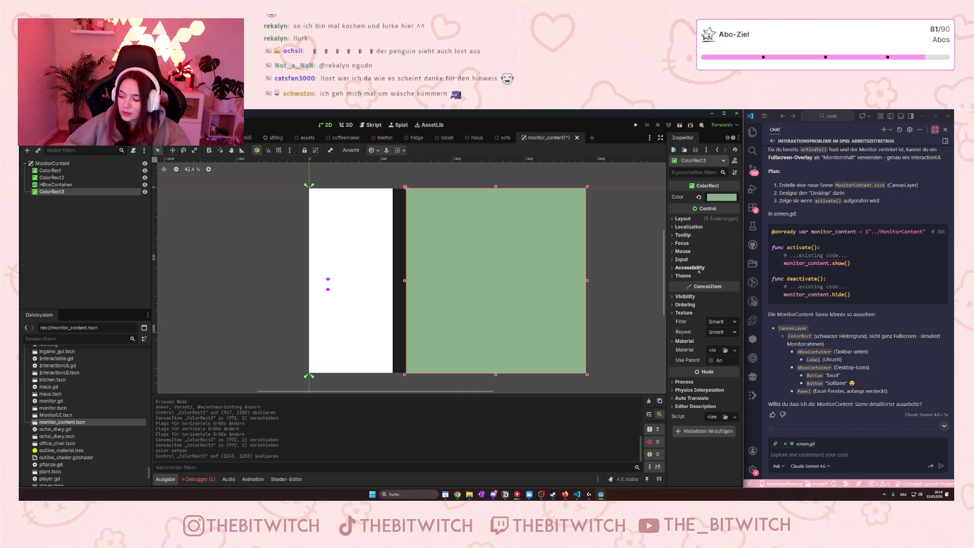
pyautogui.click(682, 218)
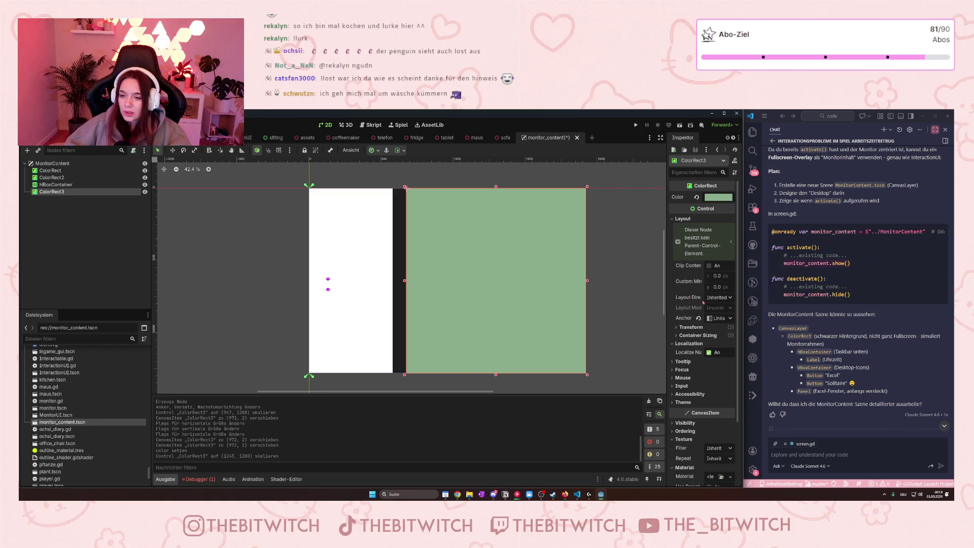
# - Expand ColorRect3's Layout size and position, Container Sizing and Tooltip sections
pyautogui.click(686, 327)
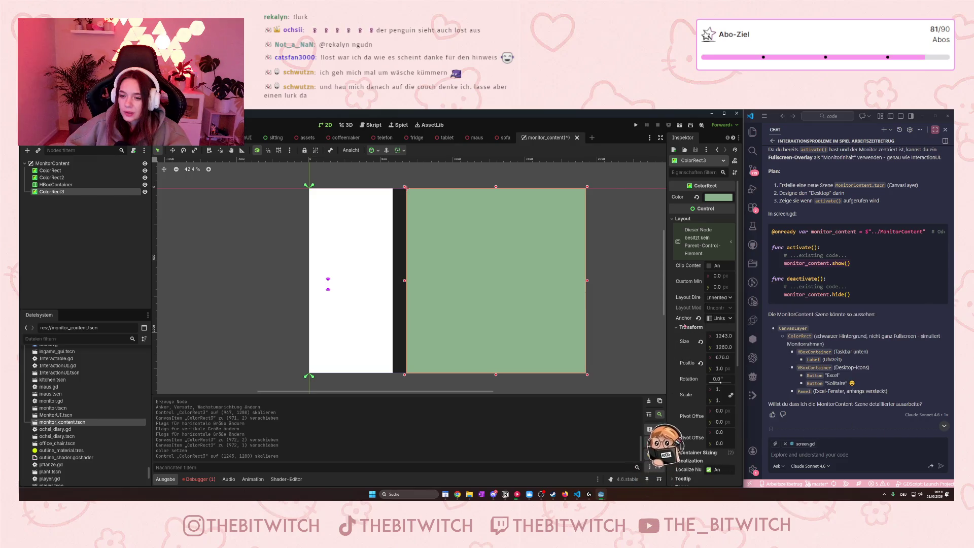
pyautogui.scroll(-3, 685, 327)
pyautogui.click(683, 376)
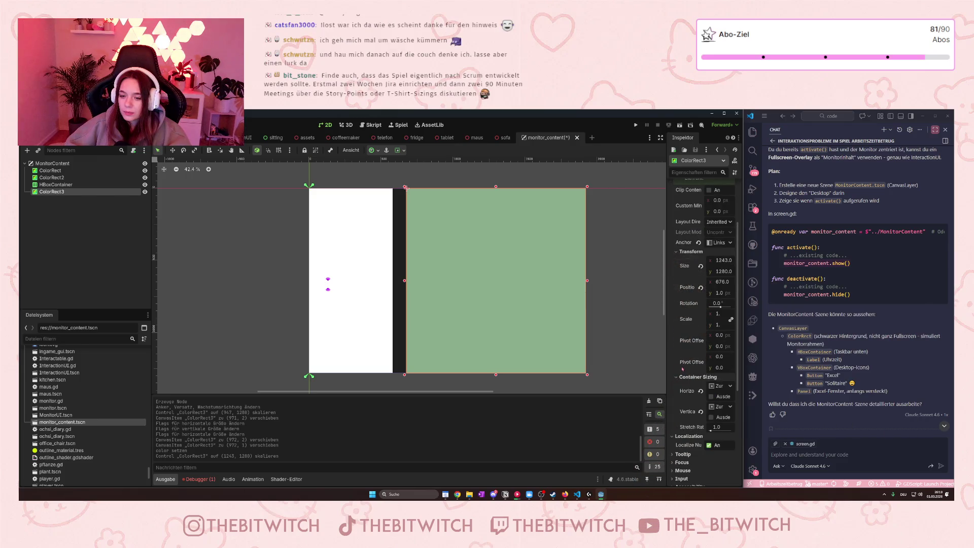
pyautogui.scroll(-2, 681, 368)
pyautogui.scroll(-2, 680, 335)
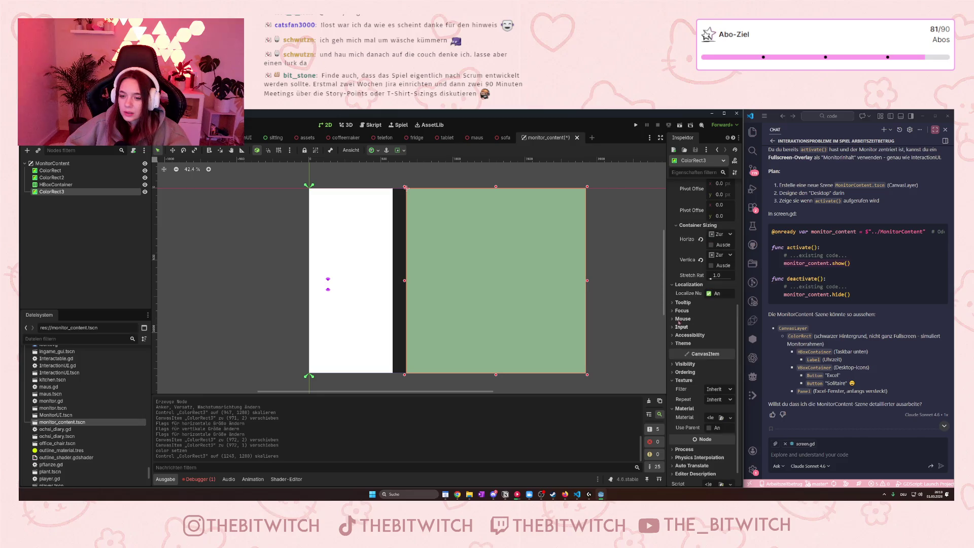
pyautogui.click(683, 303)
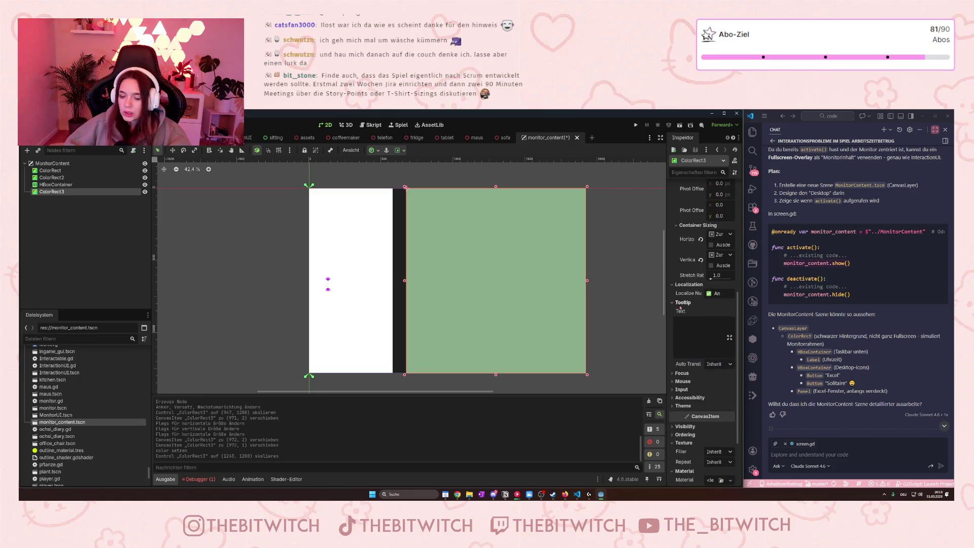
pyautogui.scroll(-2, 680, 307)
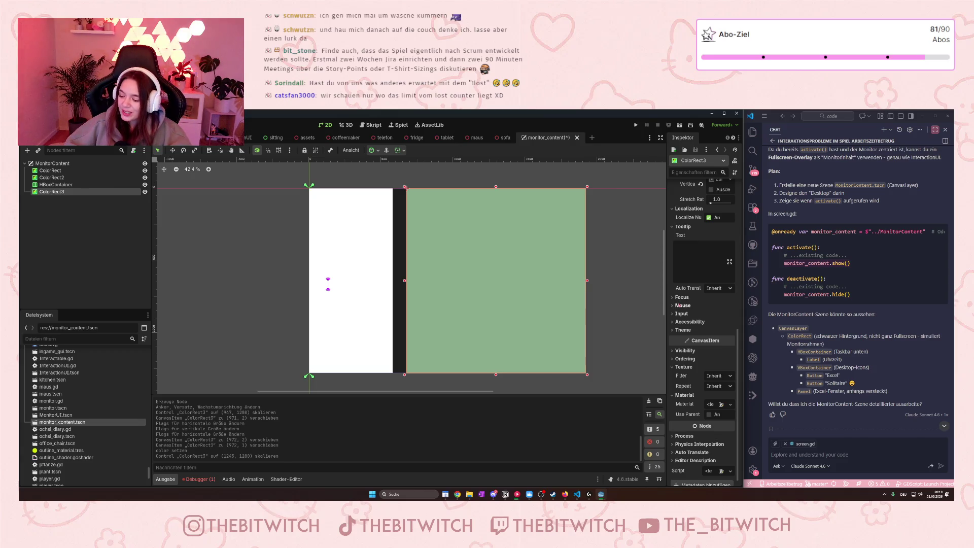
# - Scroll through the Inspector and expand ColorRect3's Theme section
pyautogui.scroll(3, 695, 297)
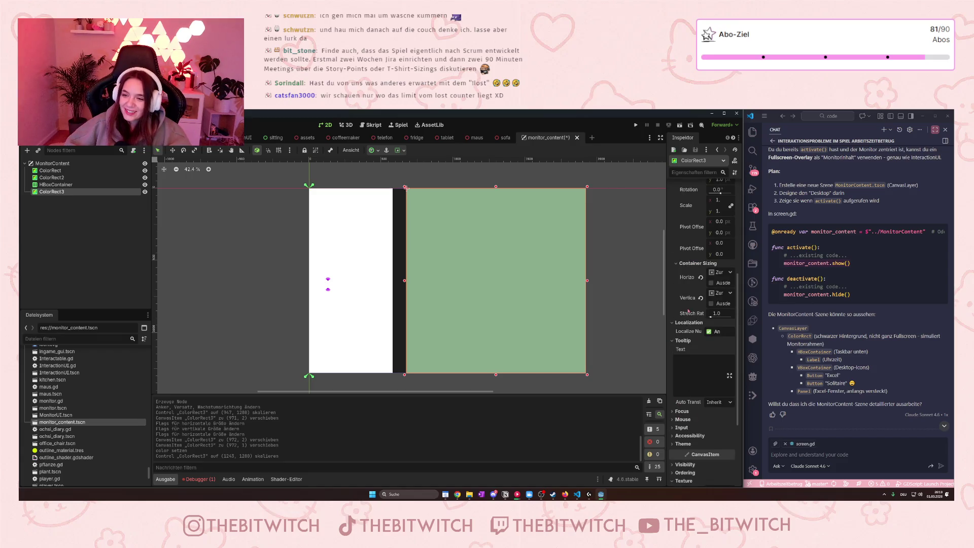
pyautogui.scroll(2, 688, 311)
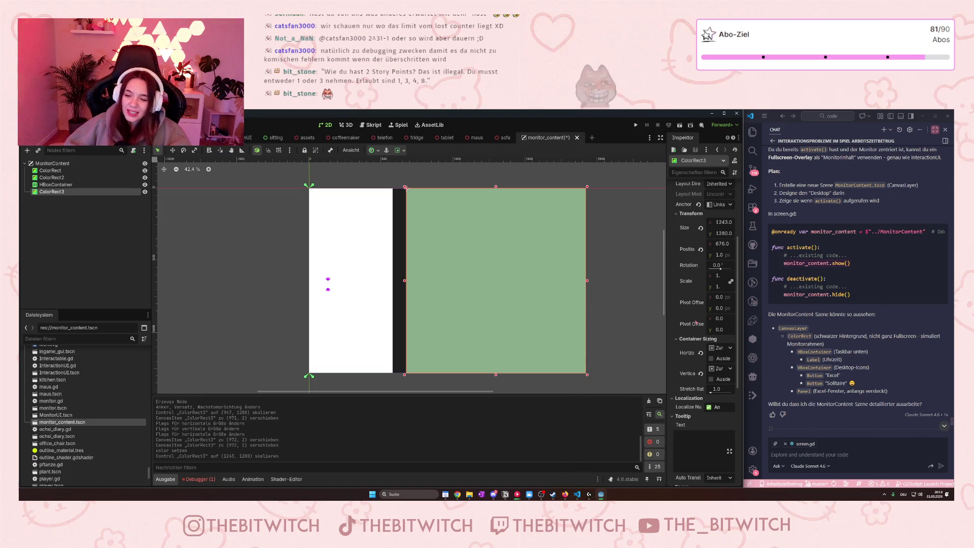
pyautogui.scroll(-3, 700, 323)
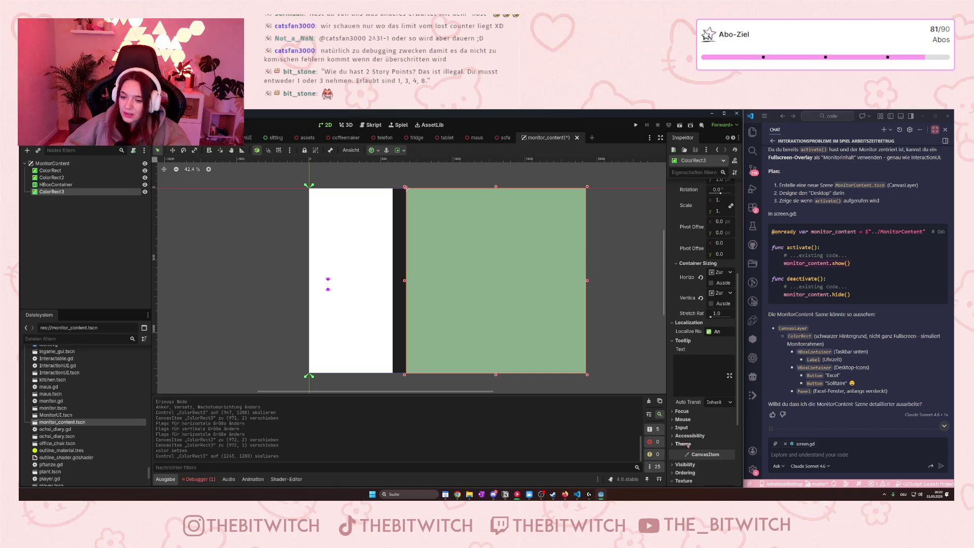
pyautogui.scroll(-5, 688, 446)
pyautogui.click(673, 330)
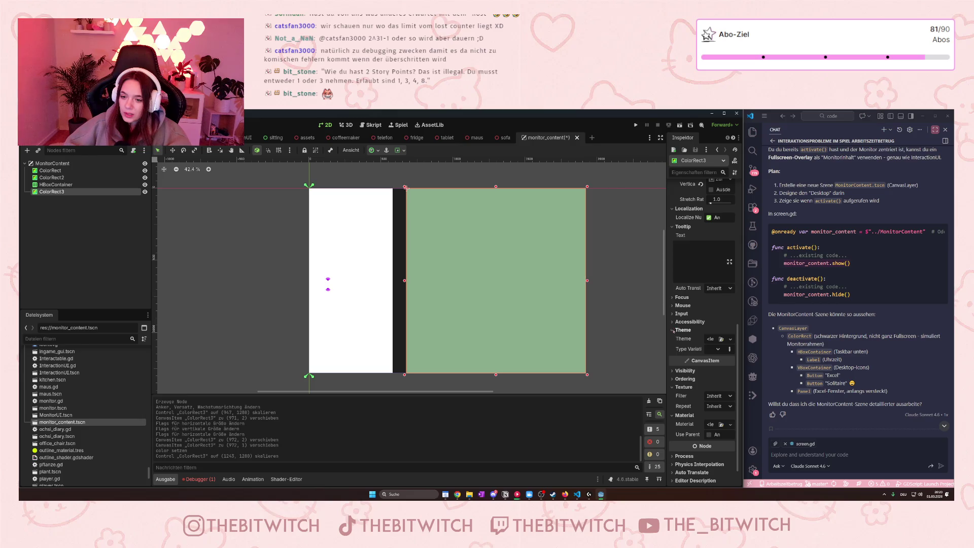
pyautogui.scroll(-1, 684, 364)
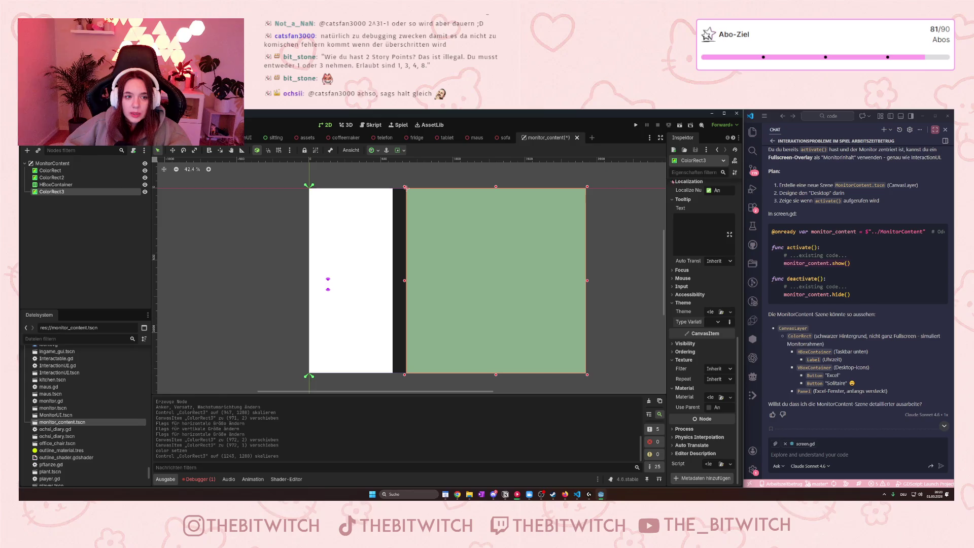
pyautogui.scroll(5, 702, 235)
pyautogui.scroll(9, 702, 235)
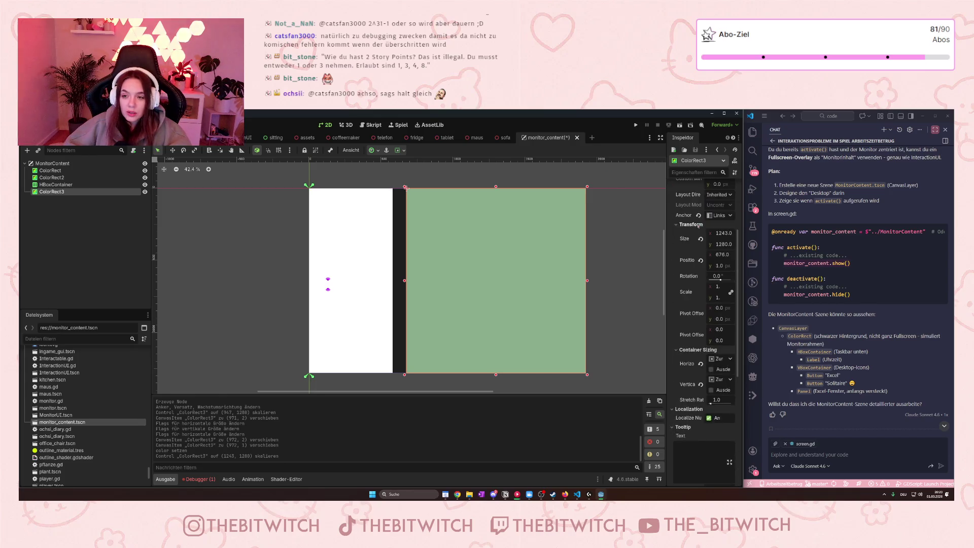
# - Open and close ColorRect3's colour picker unchanged, then bring the web browser forward
pyautogui.click(719, 198)
pyautogui.click(718, 198)
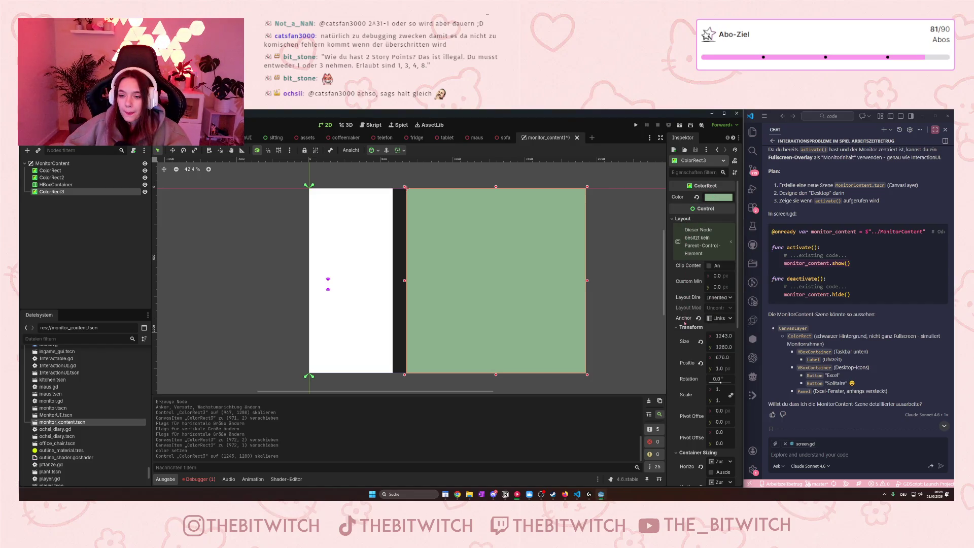
pyautogui.click(564, 494)
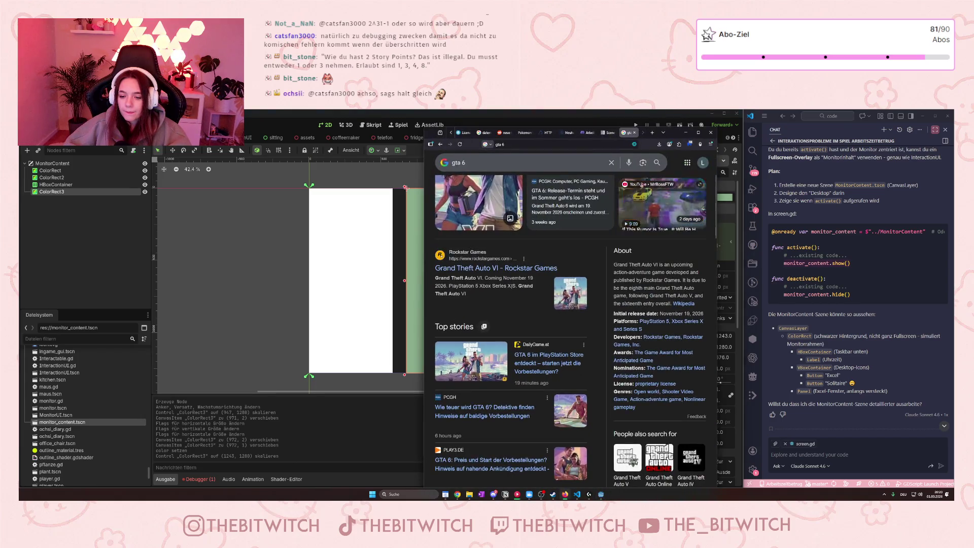
# - In a new tab, search Google for 'godot color rect border radius'
pyautogui.click(652, 132)
pyautogui.write('godot v')
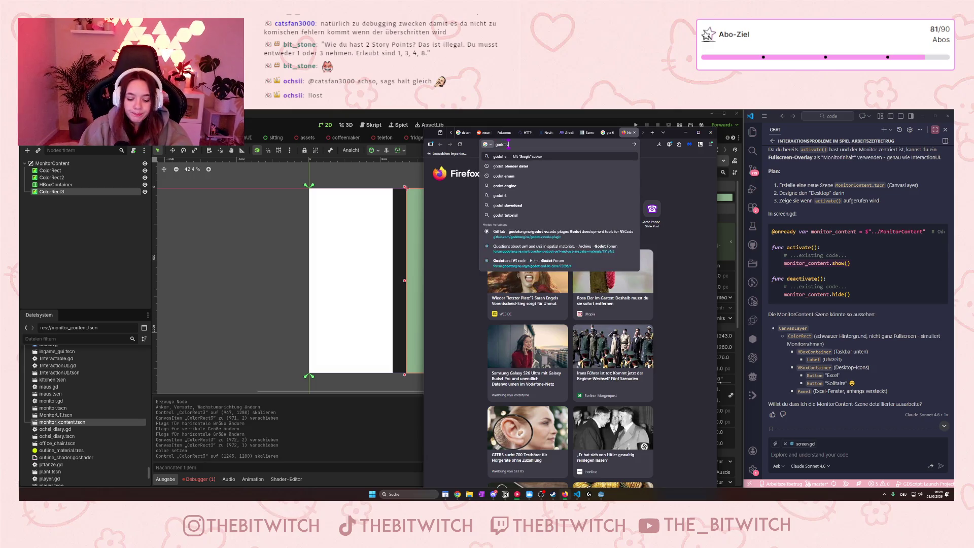
pyautogui.press('BackSpace')
pyautogui.write('colorre')
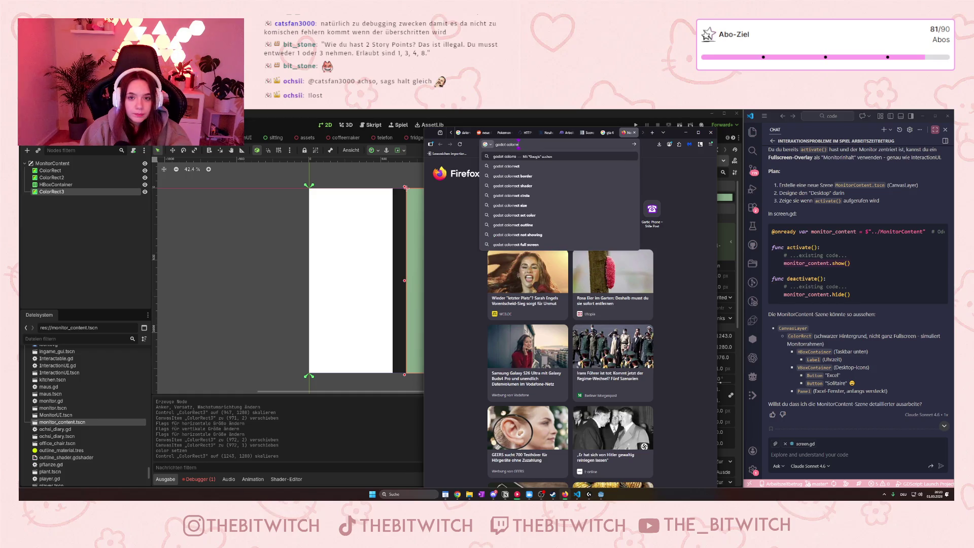
pyautogui.write('ct border')
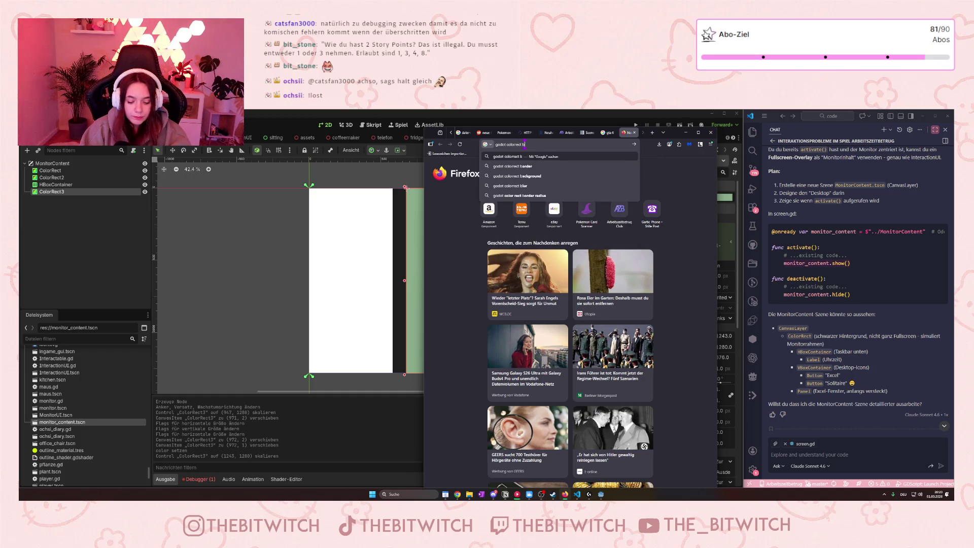
pyautogui.click(544, 165)
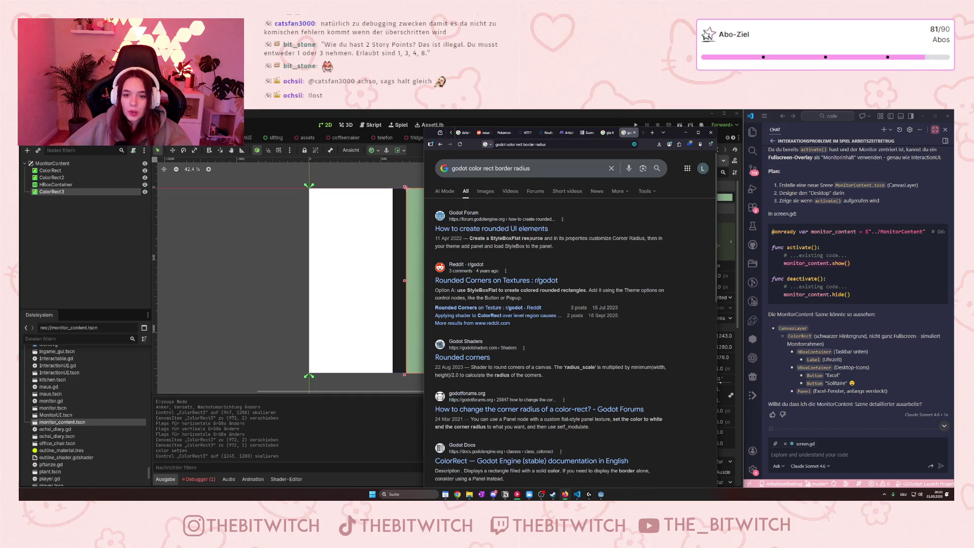
# - Open the 'How to create rounded UI elements' forum thread, dismiss translation, then select MonitorContent
pyautogui.click(537, 229)
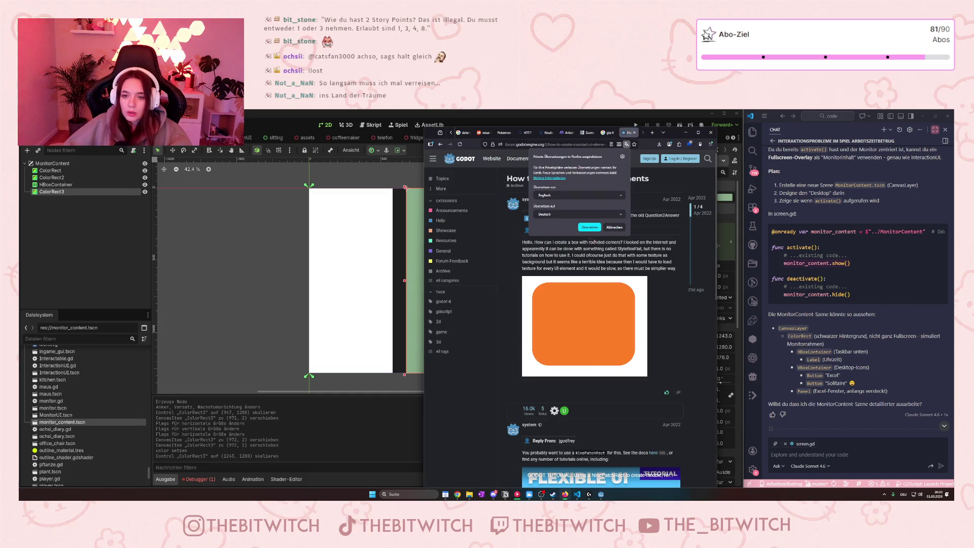
pyautogui.click(614, 229)
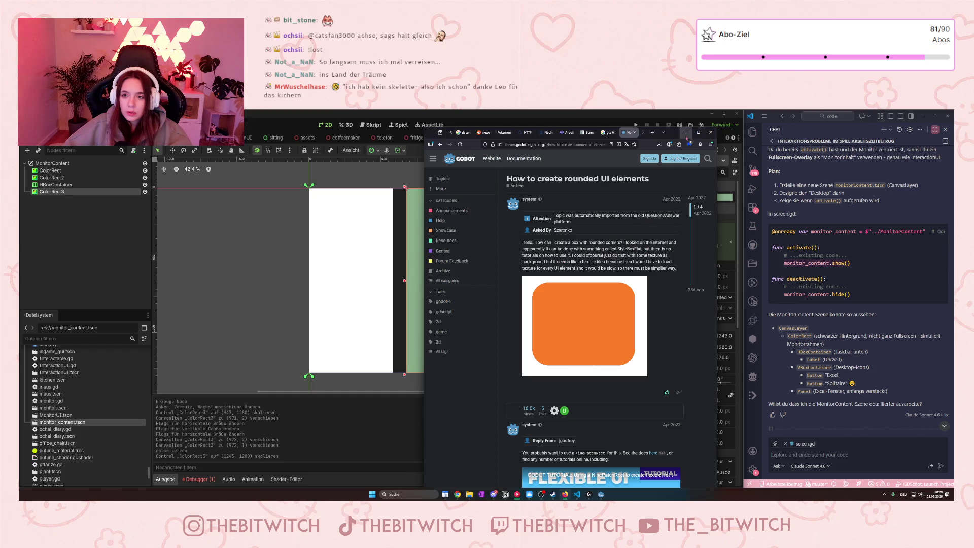
pyautogui.click(686, 132)
pyautogui.click(60, 164)
# - Start a child node for MonitorContent, search 'style', then return to the forum thread
pyautogui.rightClick(61, 163)
pyautogui.click(123, 167)
pyautogui.write('sty')
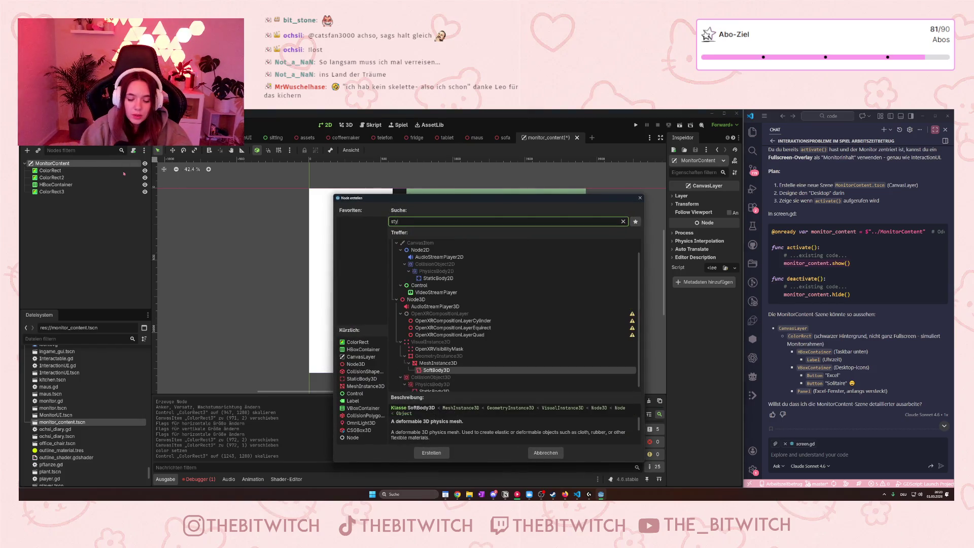
pyautogui.write('le')
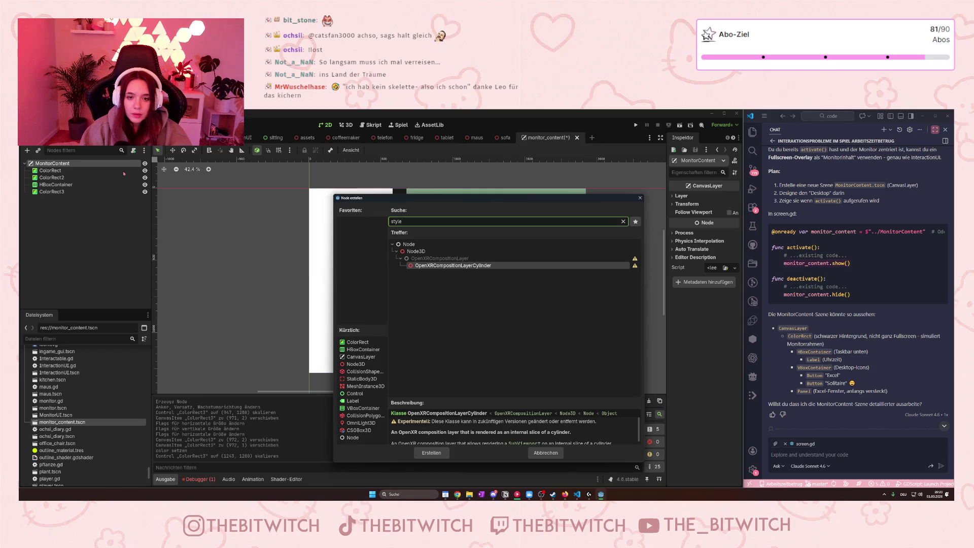
pyautogui.press('BackSpace')
pyautogui.press('BackSpace')
pyautogui.press('BackSpace')
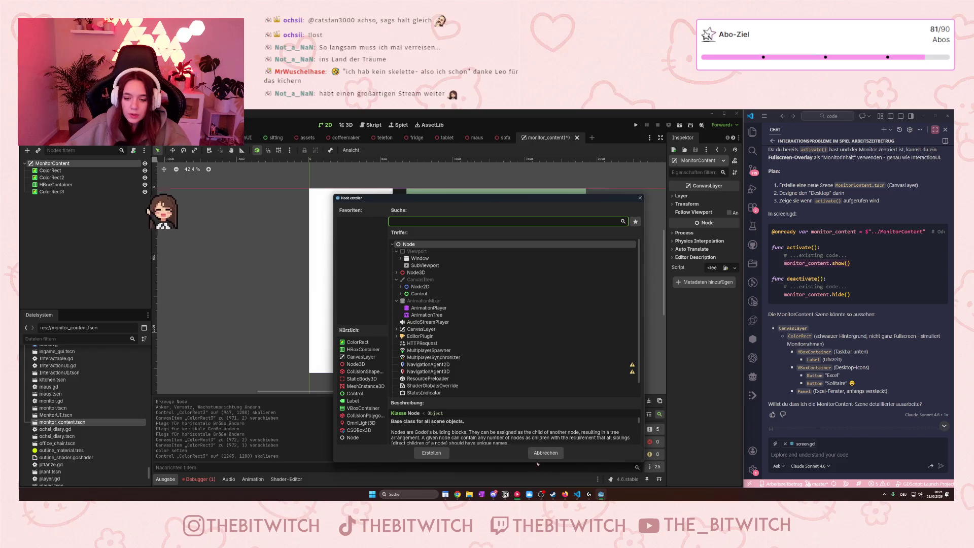
pyautogui.hotkey('alt', 'Tab')
pyautogui.scroll(-2, 573, 294)
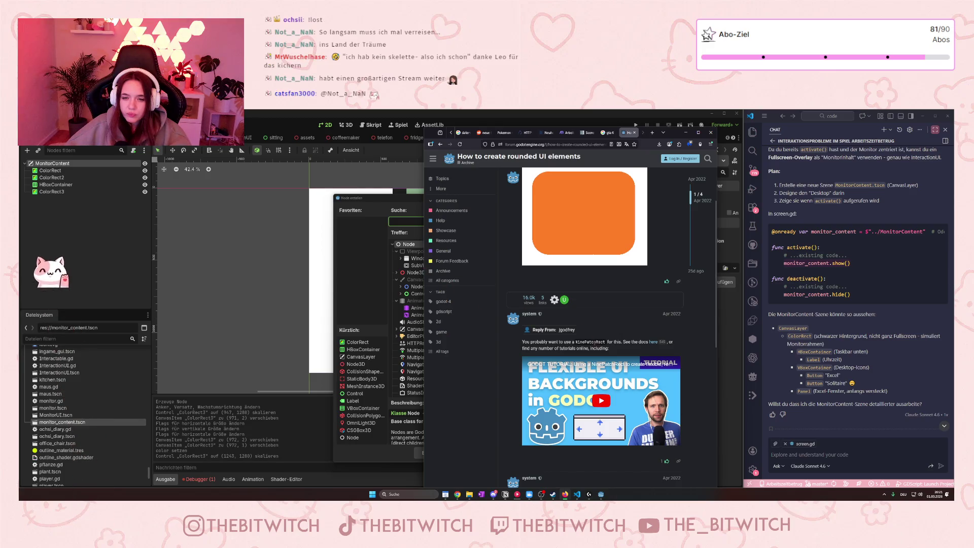
# - Scroll through the rounded UI thread and go back to the Google results
pyautogui.scroll(-3, 558, 345)
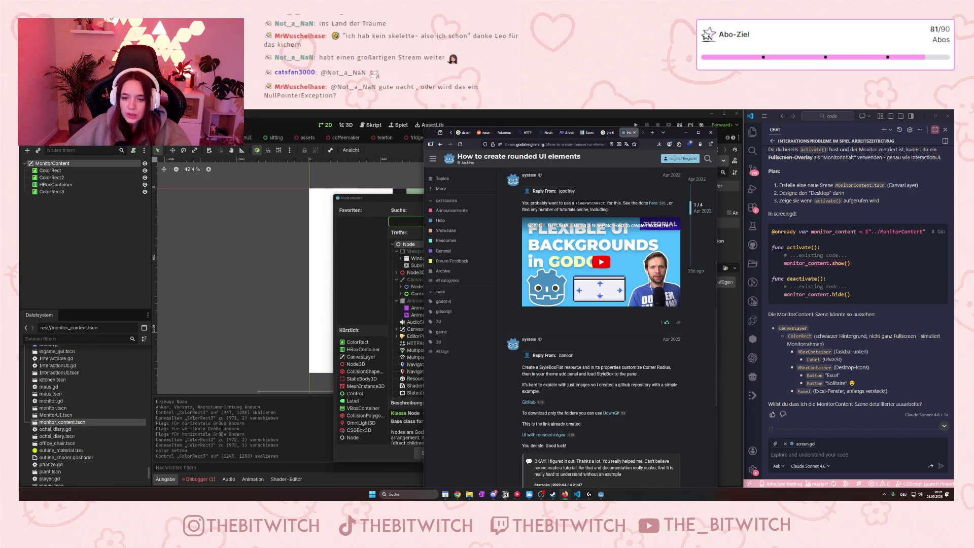
pyautogui.scroll(-2, 516, 216)
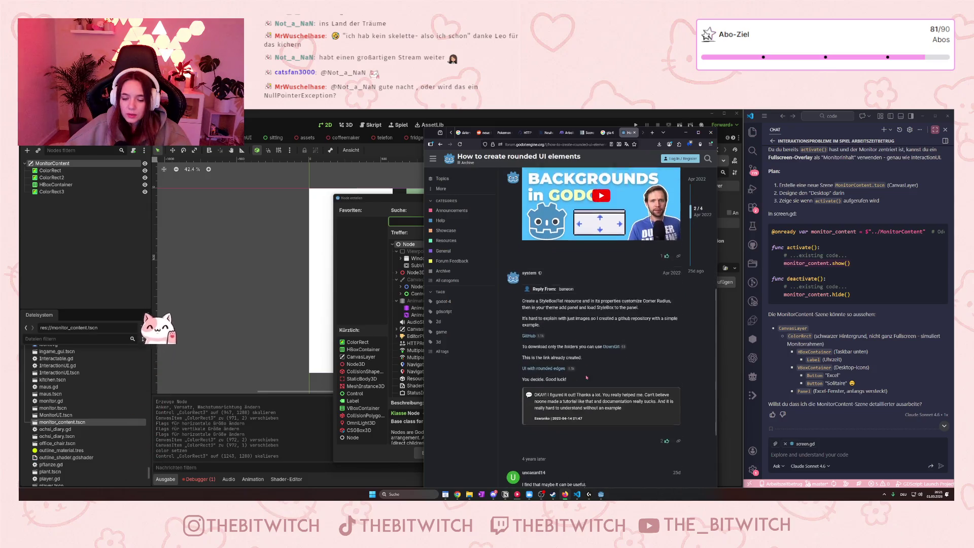
pyautogui.scroll(-3, 515, 216)
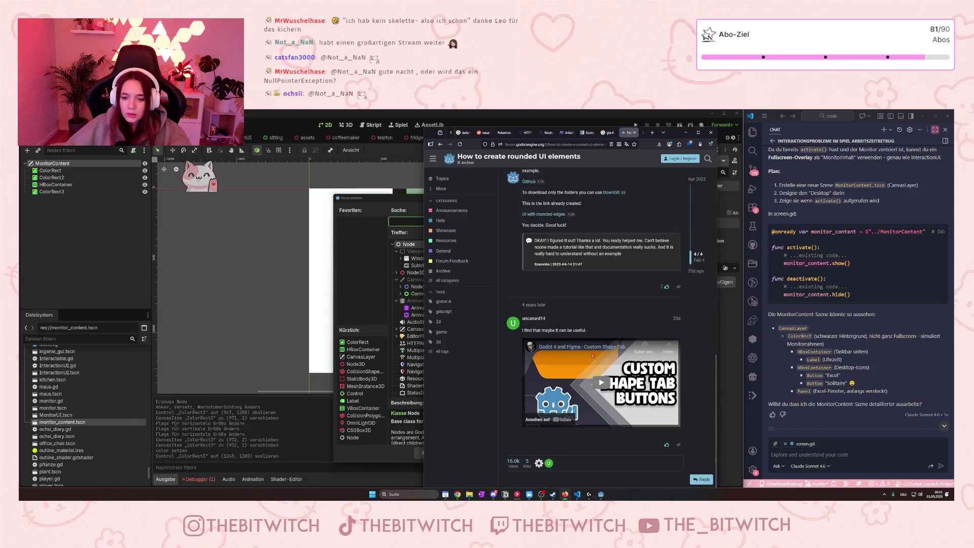
pyautogui.click(440, 144)
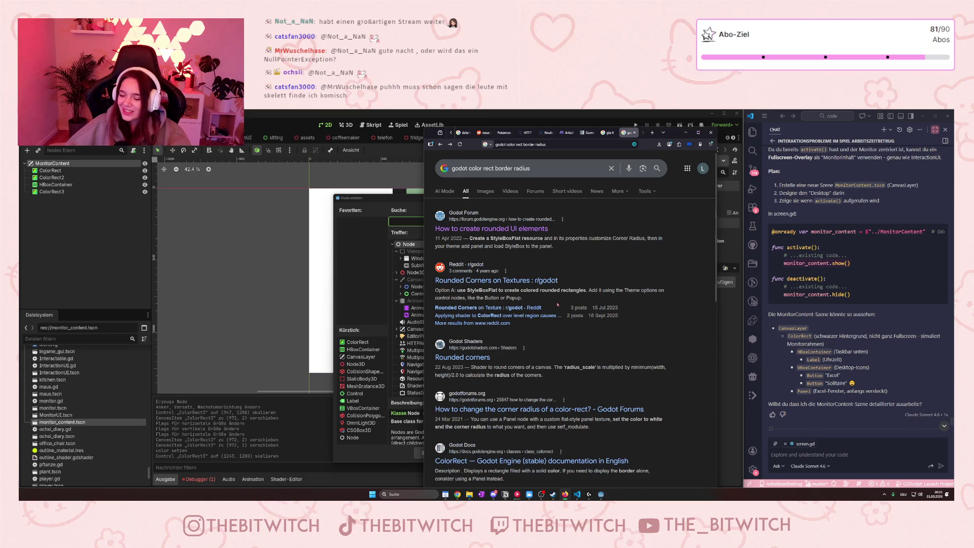
# - Highlight 'StyleBoxFlat to' in the Reddit snippet, deselect it, and return to Godot's Create Node dialog
pyautogui.scroll(-1, 557, 304)
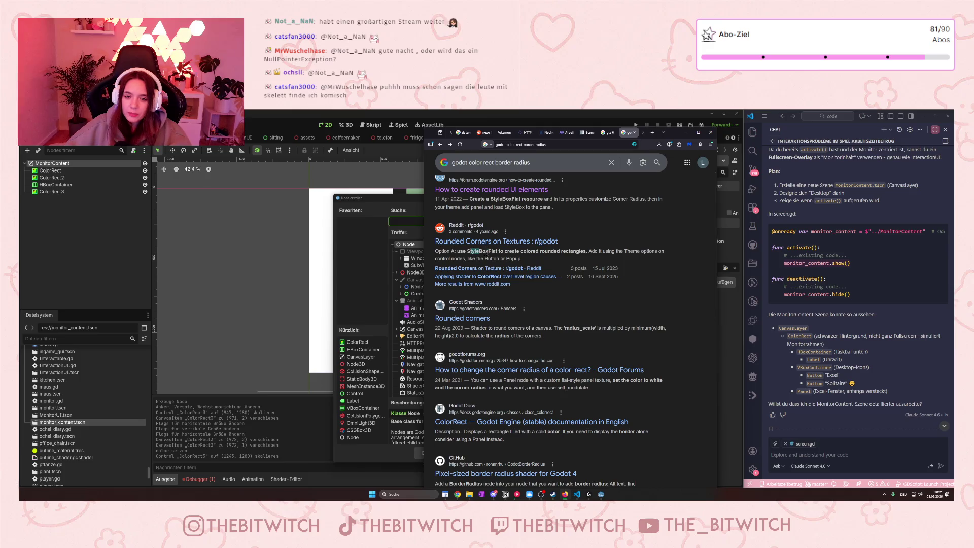
pyautogui.moveTo(468, 251); pyautogui.dragTo(503, 251)
pyautogui.click(673, 319)
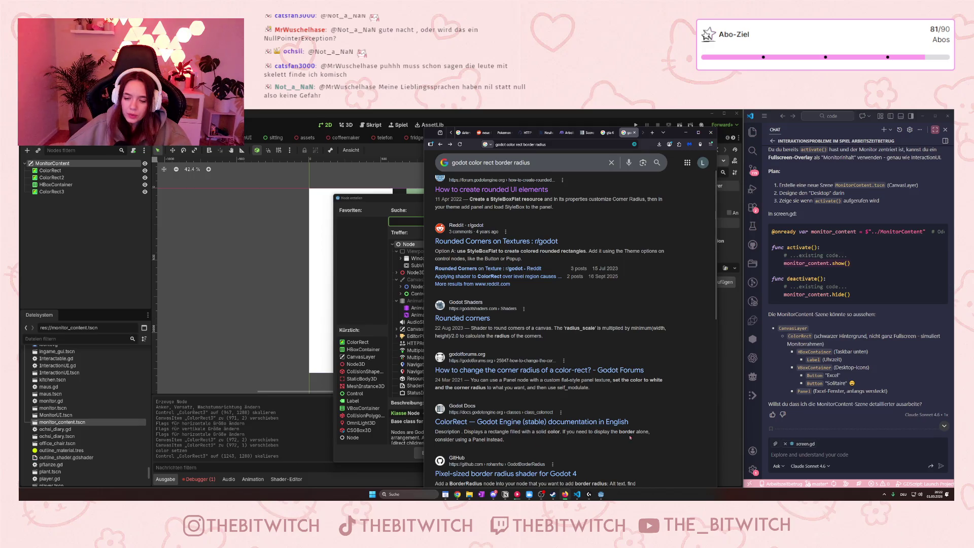
pyautogui.click(341, 249)
# - Add a PanelContainer node to MonitorContent via a 'panel' search
pyautogui.write('panel')
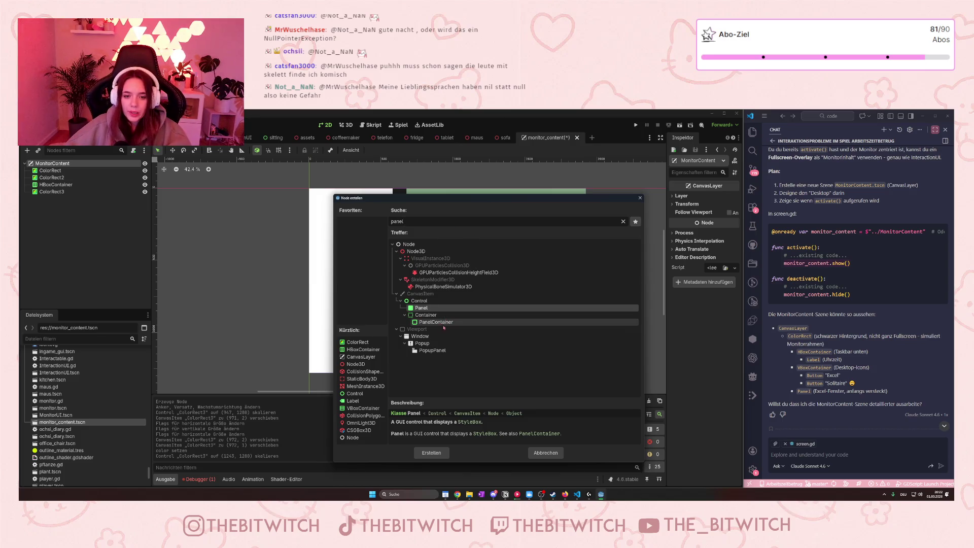
pyautogui.click(436, 323)
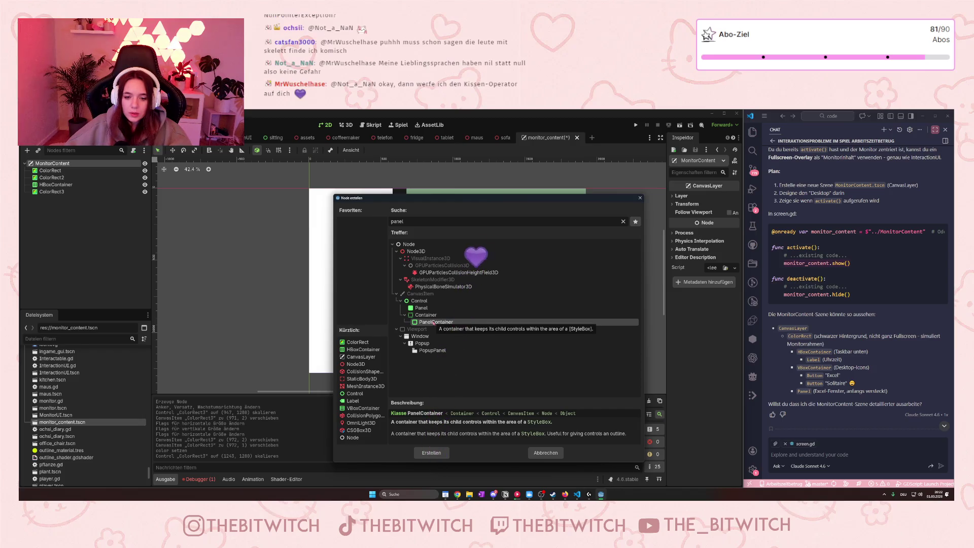
pyautogui.click(445, 457)
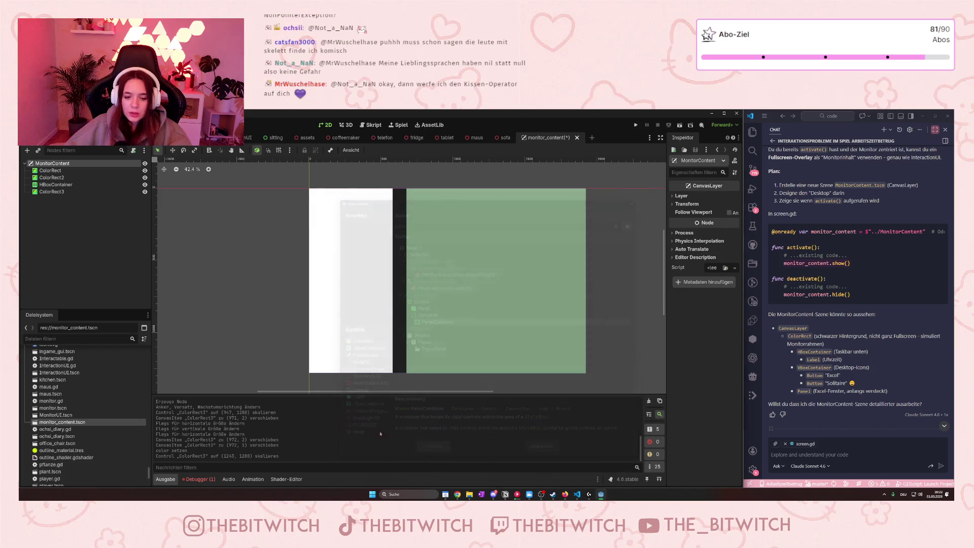
# - Reparent ColorRect3 into the PanelContainer and set the PanelContainer's anchor preset to Full Rect
pyautogui.click(50, 192)
pyautogui.moveTo(49, 195); pyautogui.dragTo(51, 198)
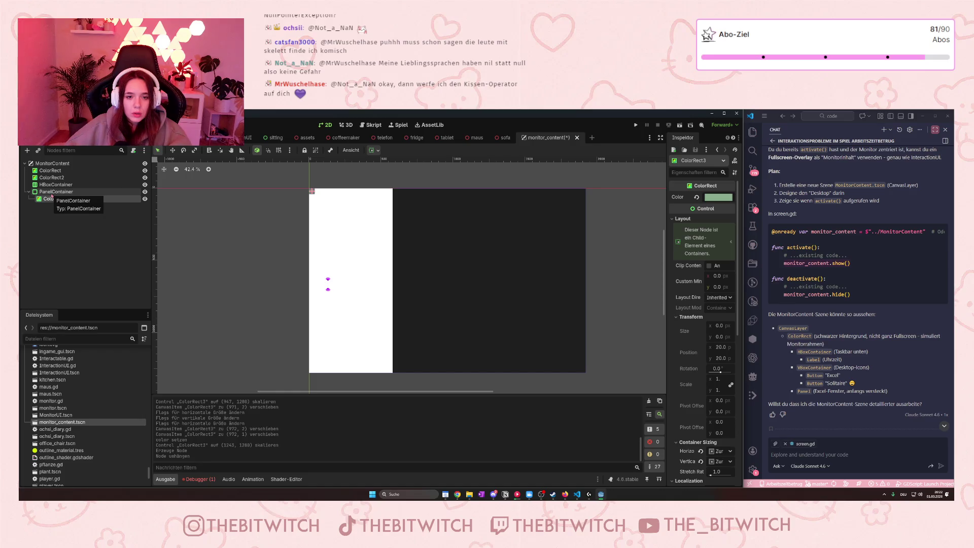
pyautogui.click(51, 192)
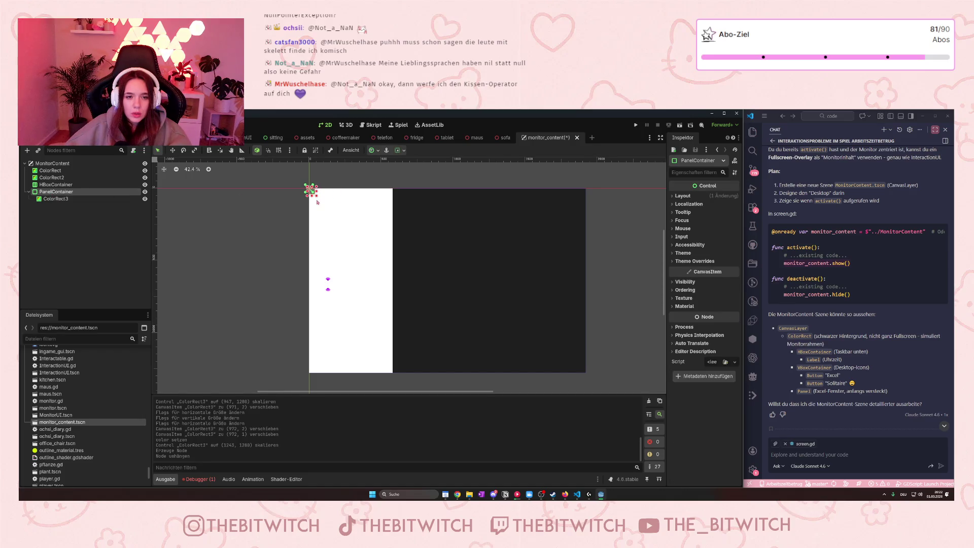
pyautogui.click(374, 150)
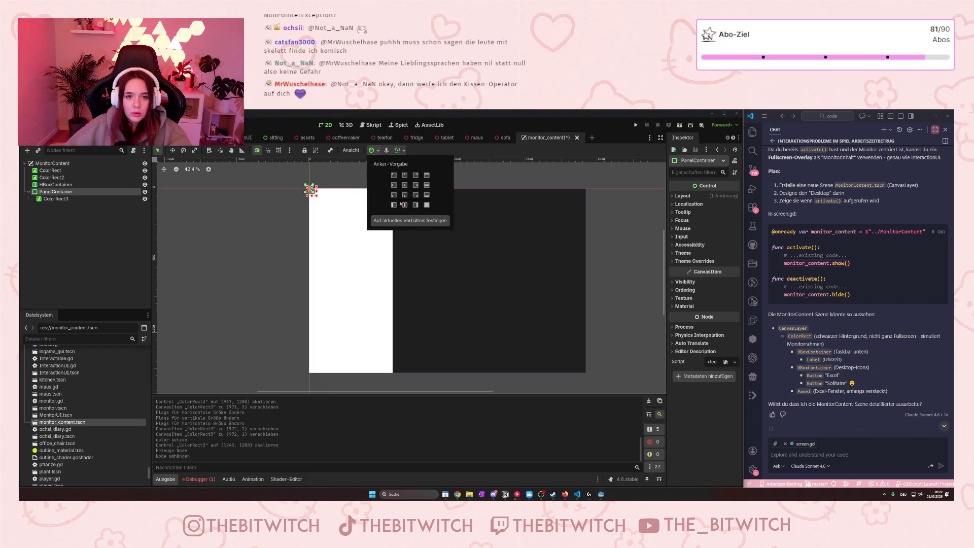
pyautogui.click(427, 205)
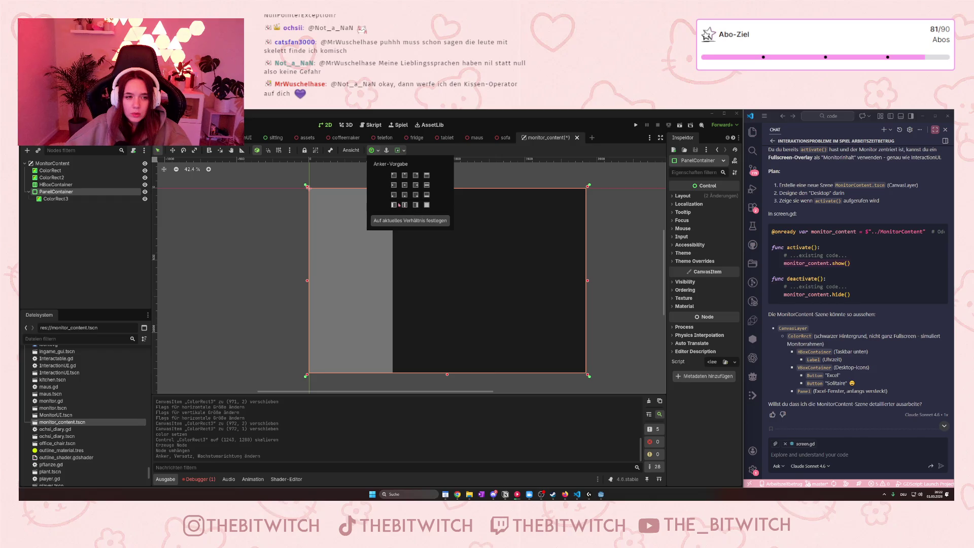
# - Undo the anchor change so ColorRect3 sits directly under MonitorContent again, then select PanelContainer
pyautogui.click(427, 205)
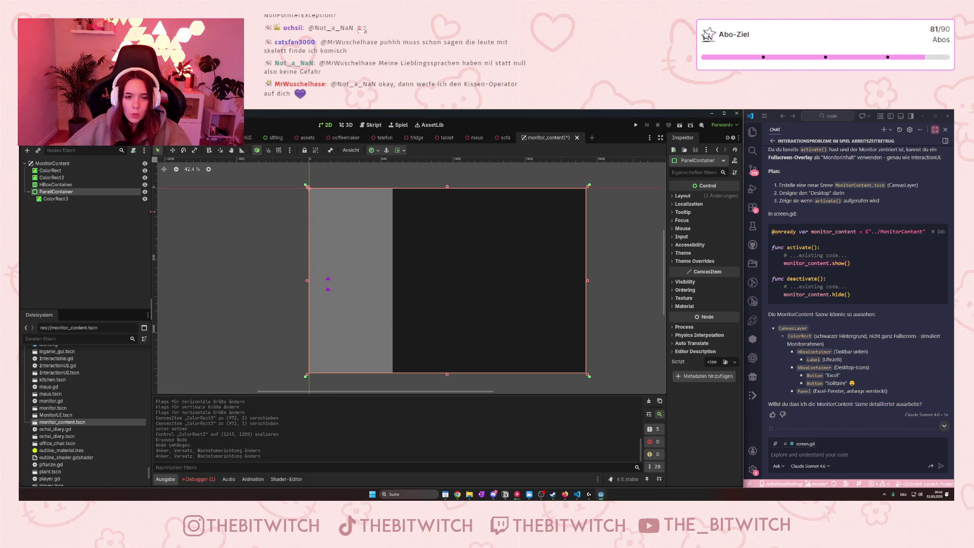
pyautogui.click(54, 198)
pyautogui.click(66, 192)
pyautogui.click(55, 198)
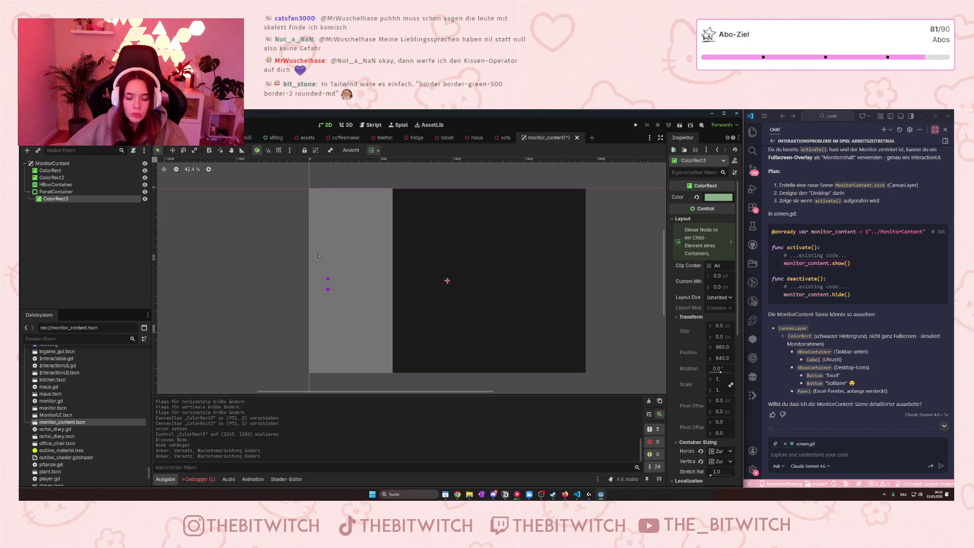
pyautogui.click(93, 216)
pyautogui.hotkey('ctrl', 'z')
pyautogui.hotkey('ctrl', 'z')
pyautogui.hotkey('ctrl', 'z')
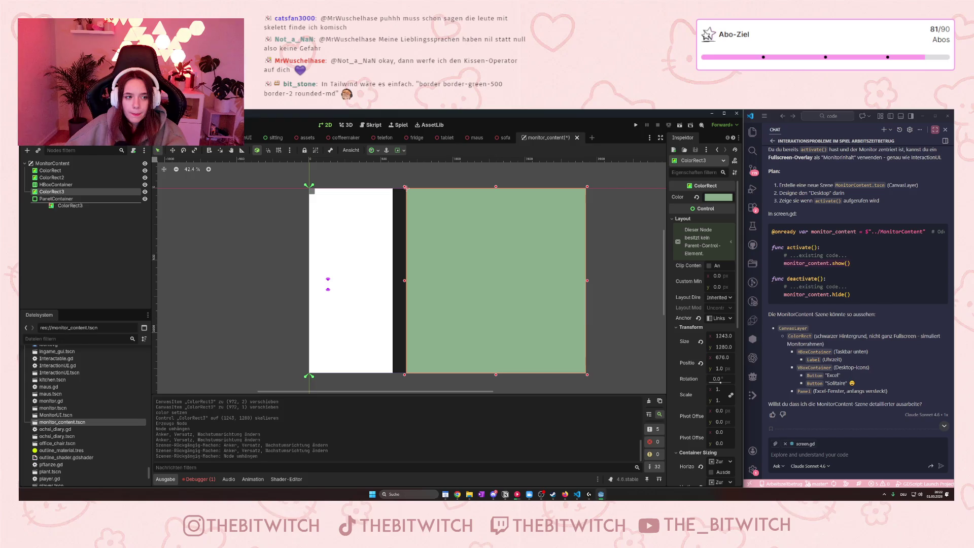
pyautogui.click(55, 198)
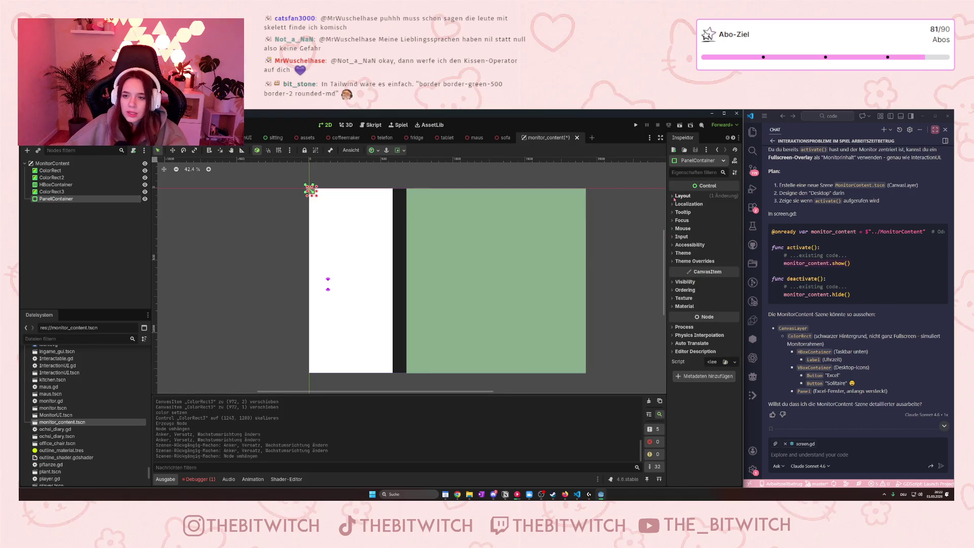
# - Resize the PanelContainer to 1242 × 1285 at x 677, covering the green panel, not the white strip
pyautogui.moveTo(55, 198); pyautogui.dragTo(51, 200)
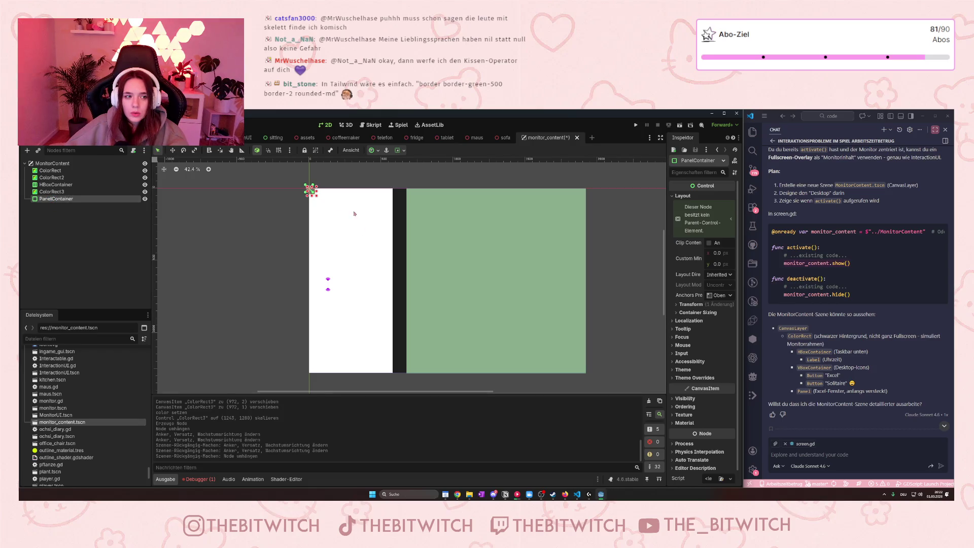
pyautogui.moveTo(316, 197)
pyautogui.mouseDown()
pyautogui.moveTo(539, 293)
pyautogui.moveTo(601, 345)
pyautogui.moveTo(587, 376)
pyautogui.mouseUp()
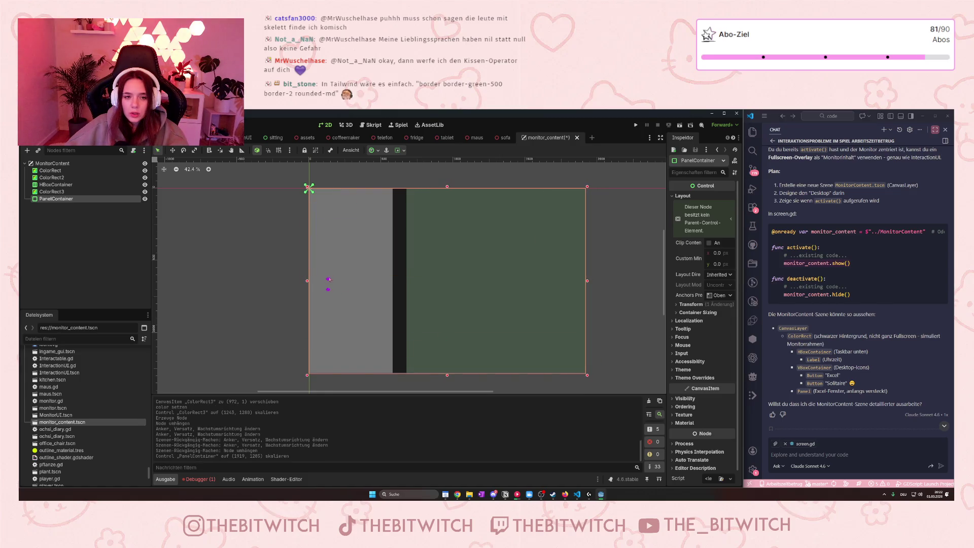
pyautogui.moveTo(307, 281); pyautogui.dragTo(405, 292)
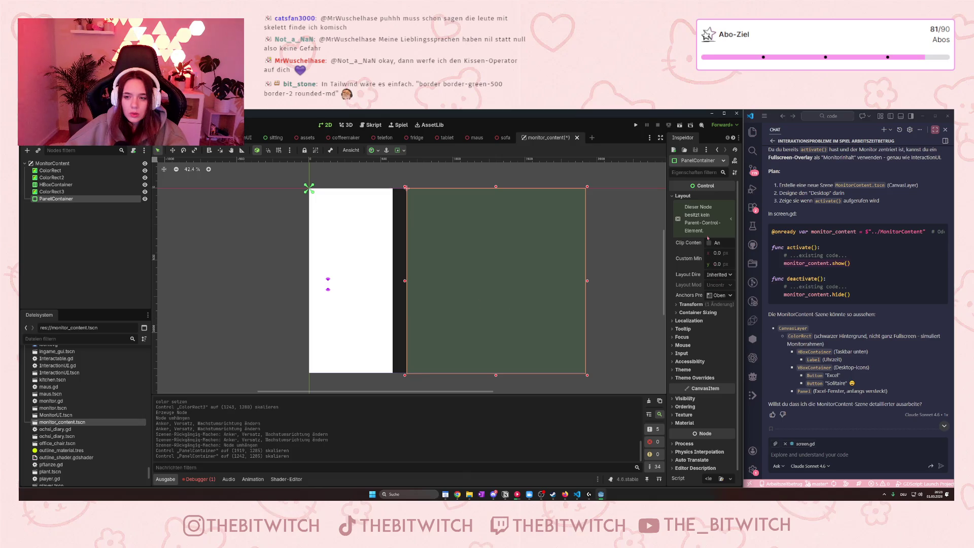
# - Toggle the PanelContainer's Layout, Theme and Visibility sections to inspect them
pyautogui.click(731, 219)
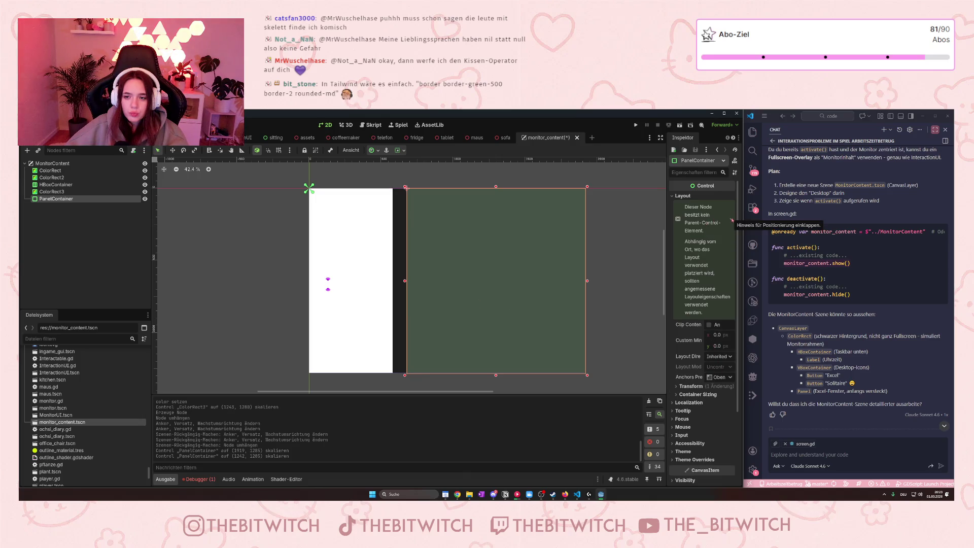
pyautogui.click(731, 219)
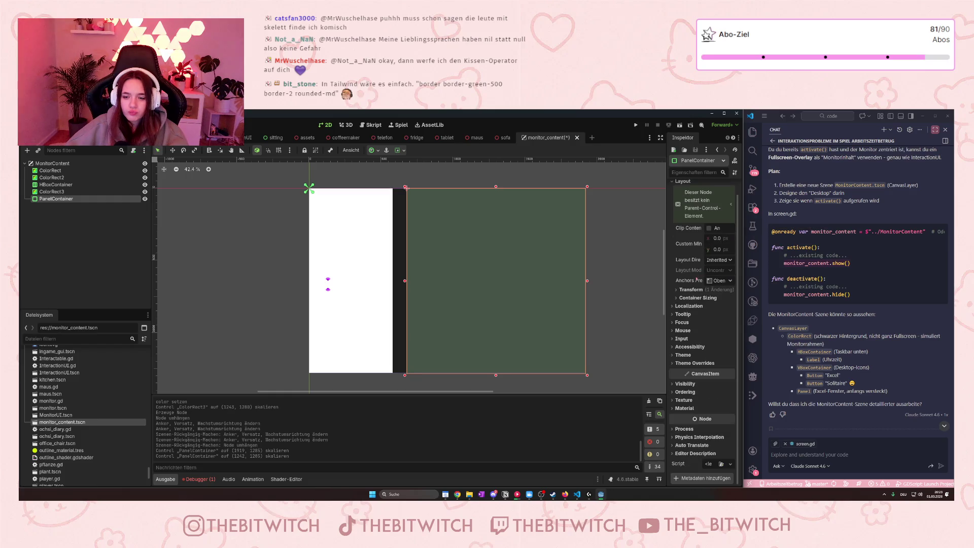
pyautogui.click(672, 355)
pyautogui.click(673, 356)
pyautogui.click(680, 384)
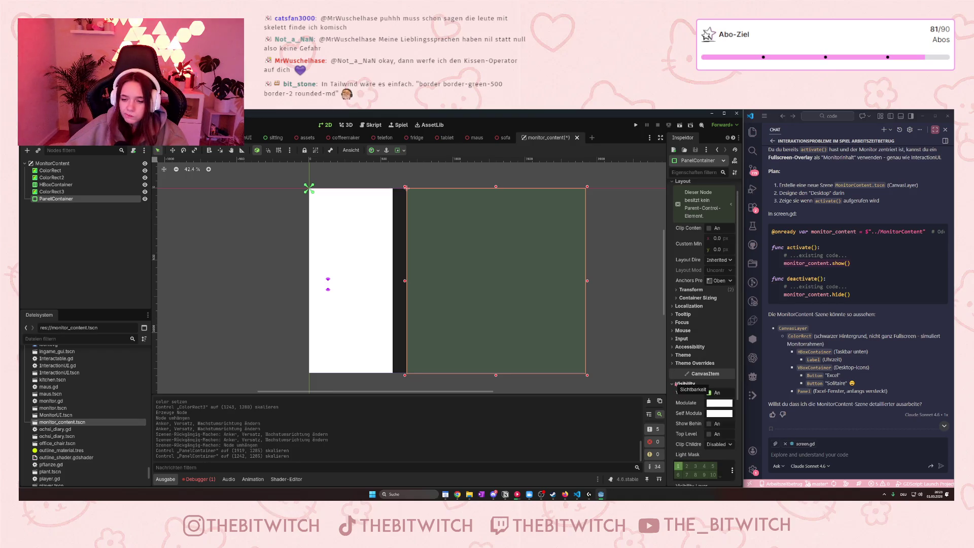
pyautogui.click(677, 383)
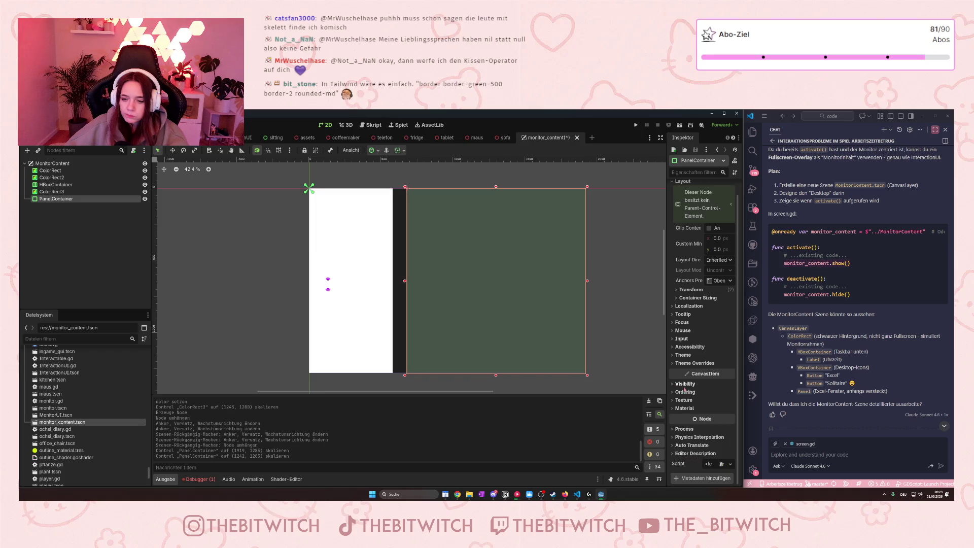
pyautogui.scroll(1, 684, 388)
# - Check the PanelContainer's Transform and Anchors Preset unchanged, then show Container Sizing
pyautogui.click(681, 304)
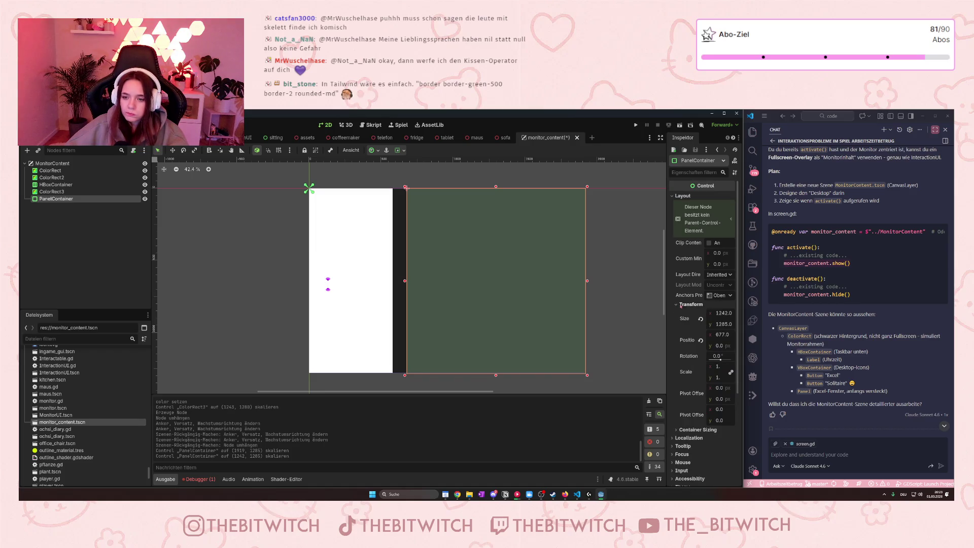
pyautogui.click(679, 305)
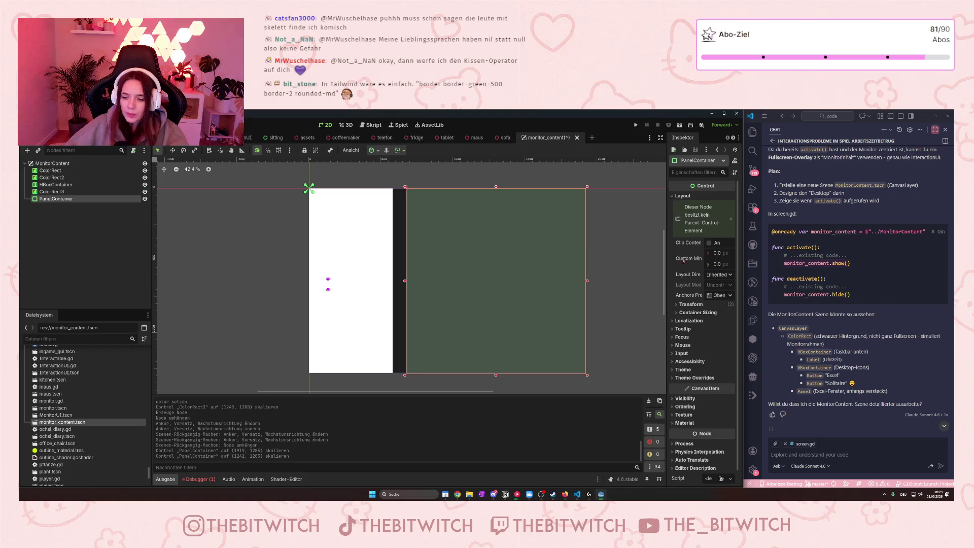
pyautogui.click(731, 295)
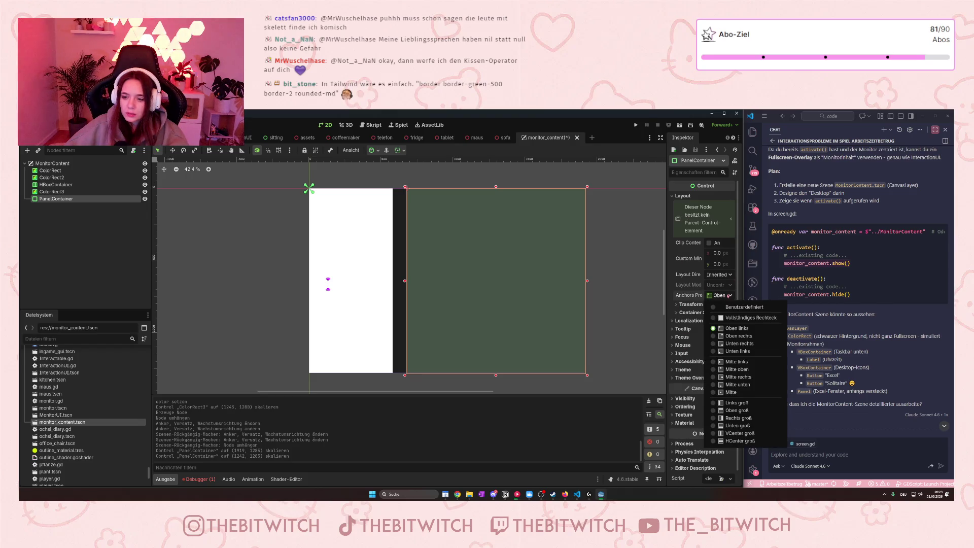
pyautogui.click(729, 295)
pyautogui.click(683, 305)
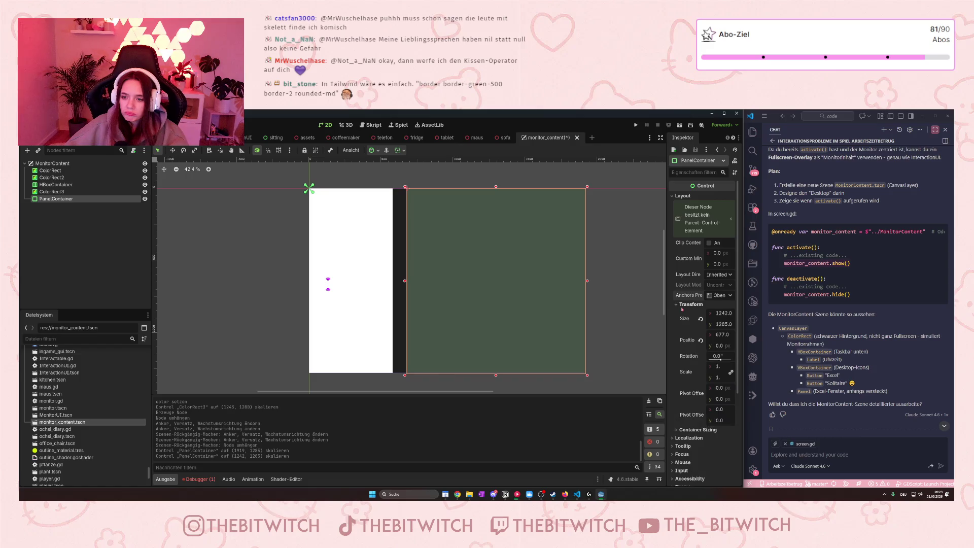
pyautogui.scroll(-3, 682, 309)
pyautogui.click(677, 355)
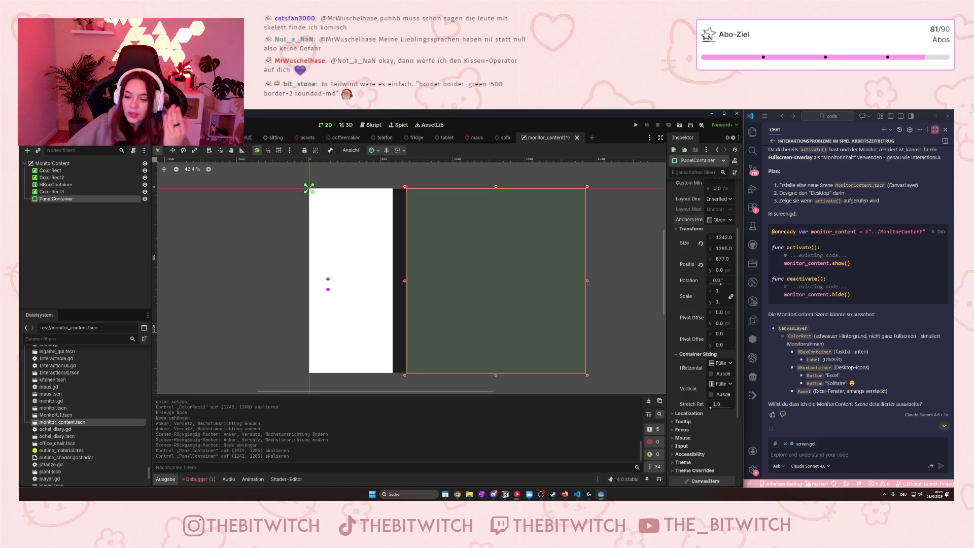
# - Bring the Firefox results for 'godot color rect border radius' back in front of Godot
pyautogui.scroll(-2, 683, 368)
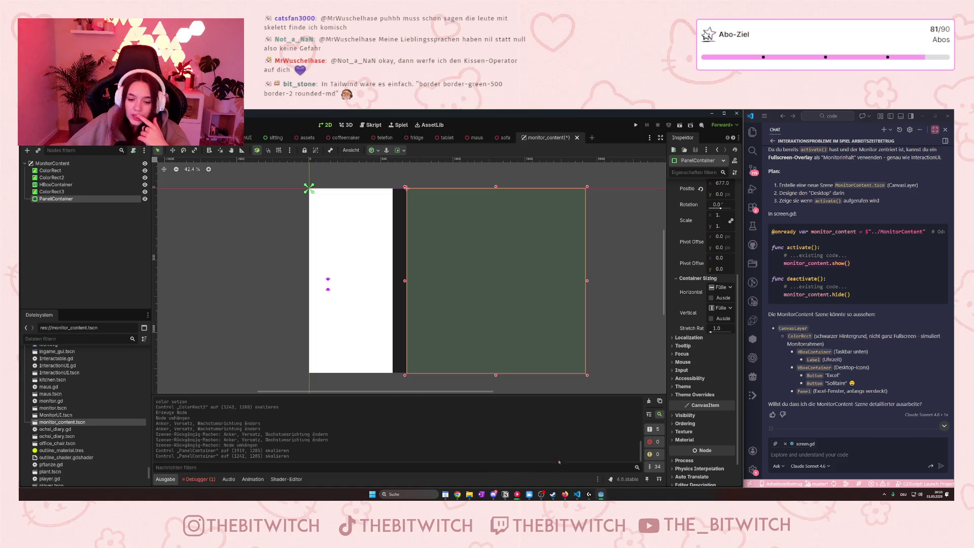
pyautogui.click(564, 494)
pyautogui.scroll(-2, 532, 323)
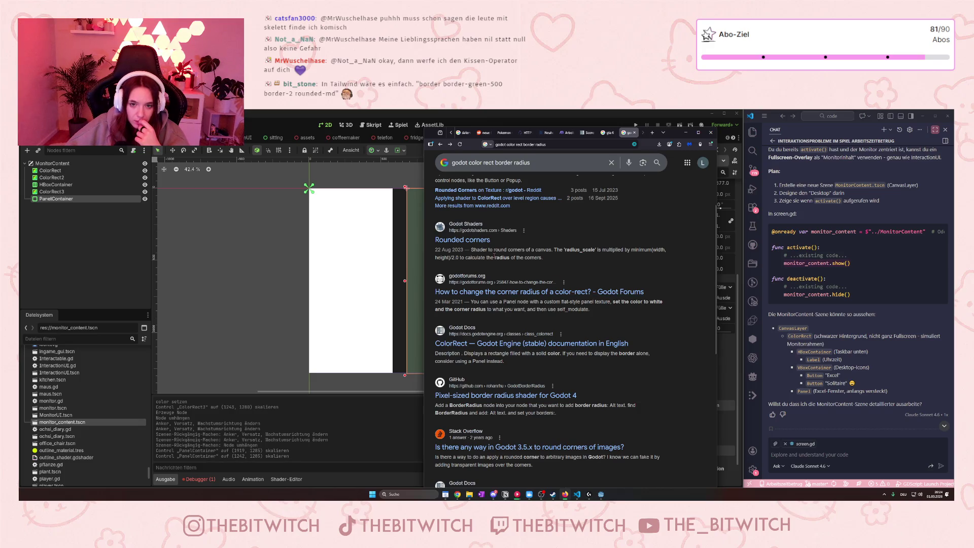
# - Follow the docs from the ColorRect page to Panel and then StyleBox, then return to Godot
pyautogui.click(486, 345)
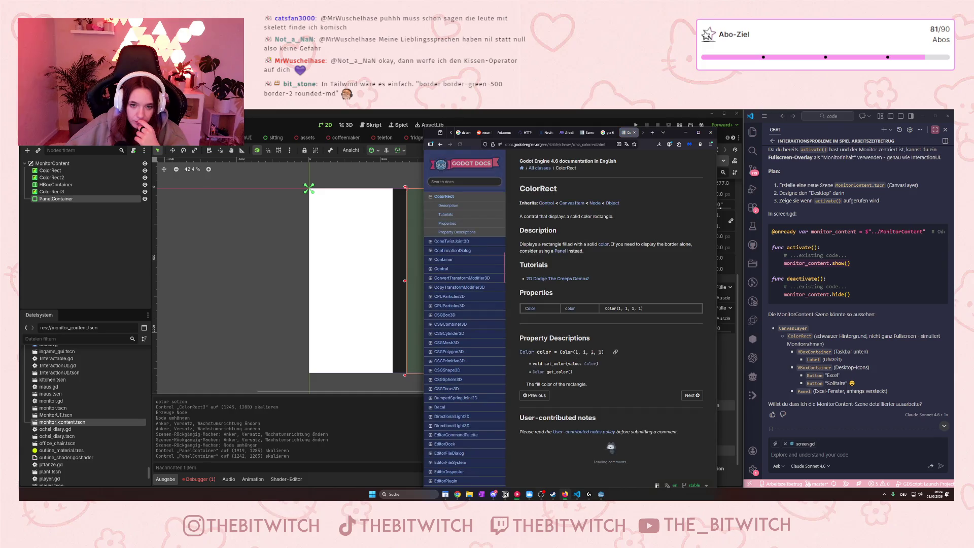
pyautogui.scroll(-3, 592, 358)
pyautogui.scroll(3, 593, 358)
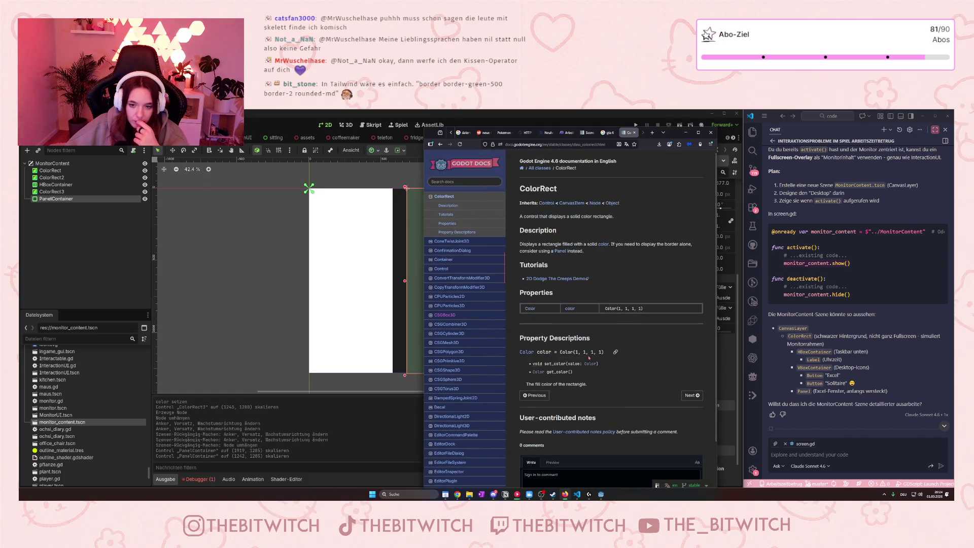
pyautogui.click(560, 252)
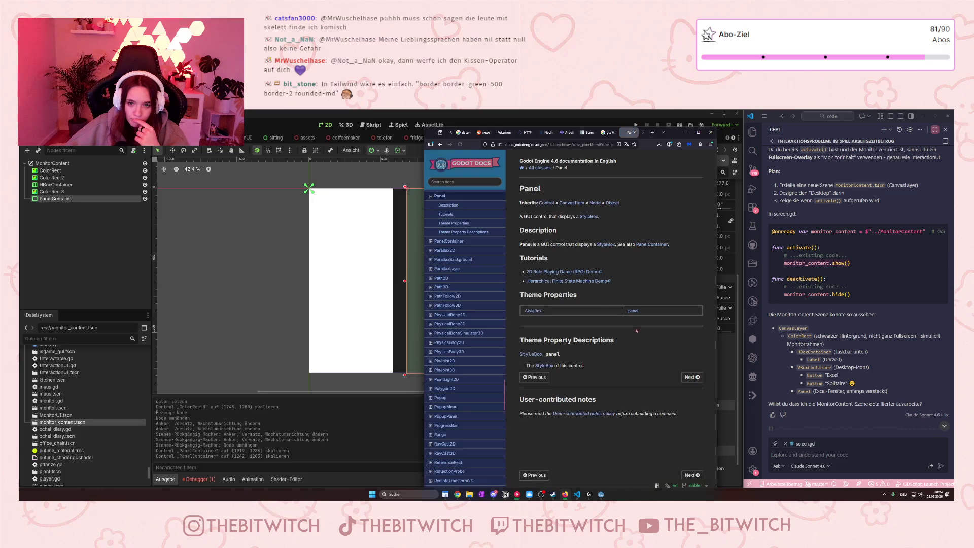
pyautogui.click(604, 248)
pyautogui.scroll(-1, 603, 246)
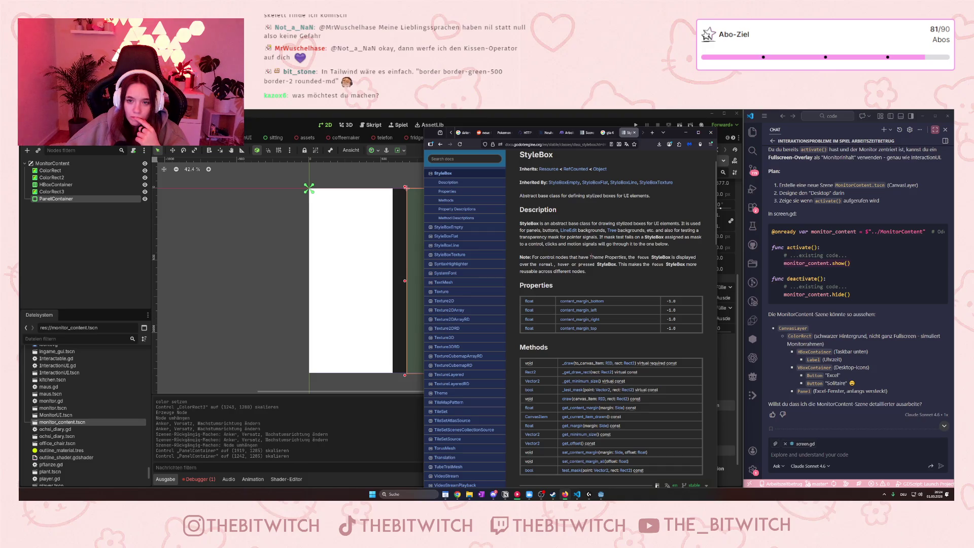
pyautogui.rightClick(44, 198)
pyautogui.click(98, 204)
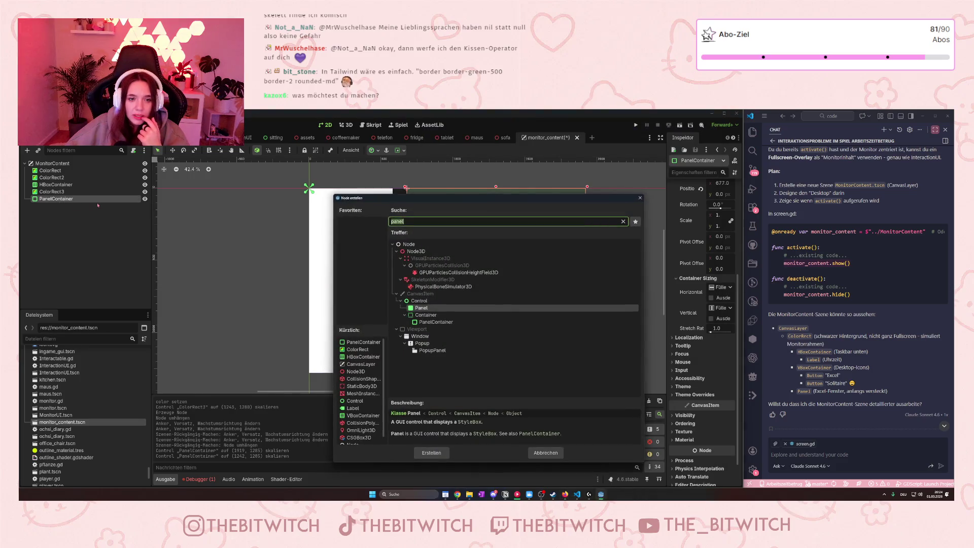
pyautogui.write('style')
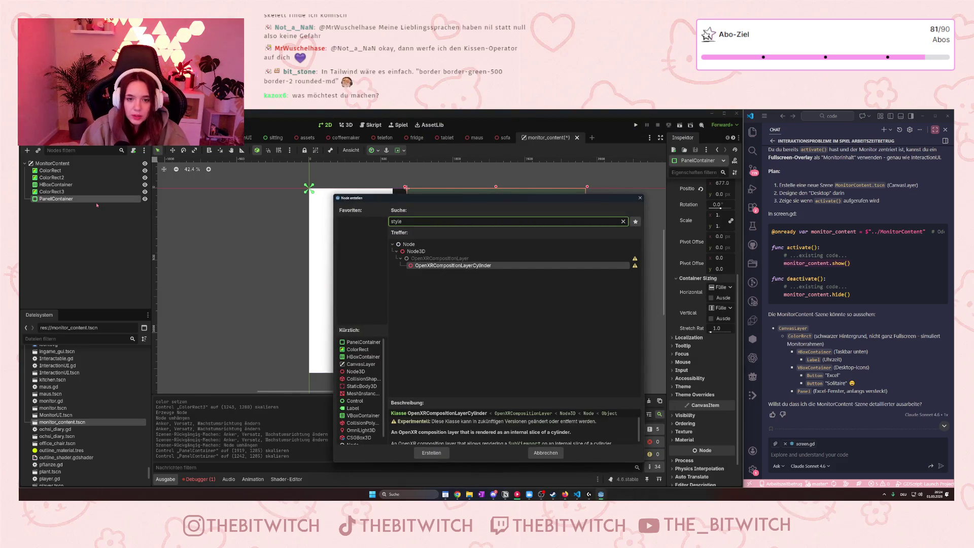
pyautogui.press('BackSpace')
pyautogui.press('BackSpace')
pyautogui.press('BackSpace')
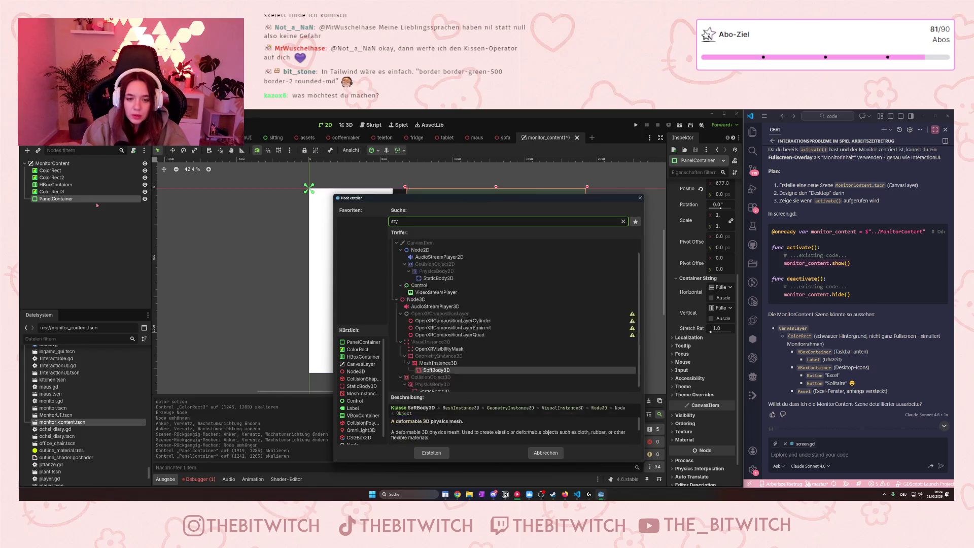
pyautogui.click(546, 453)
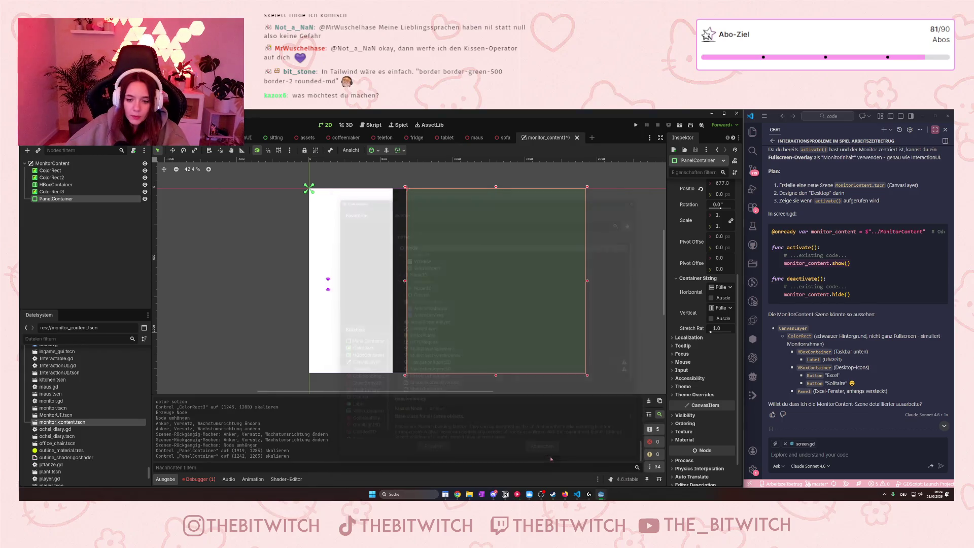
pyautogui.click(566, 495)
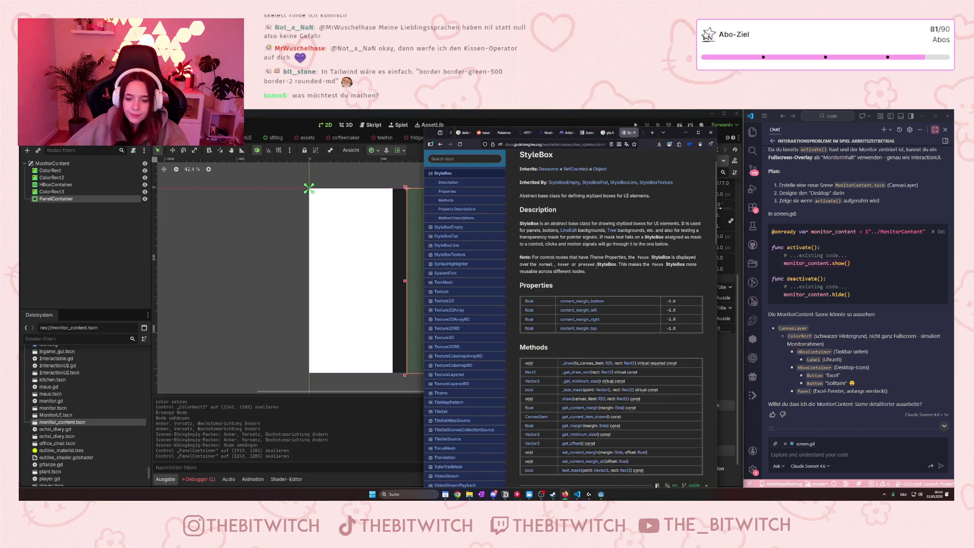
# - Scroll the StyleBox page through Properties and Method Descriptions to the end, then minimize Firefox
pyautogui.scroll(-1, 620, 287)
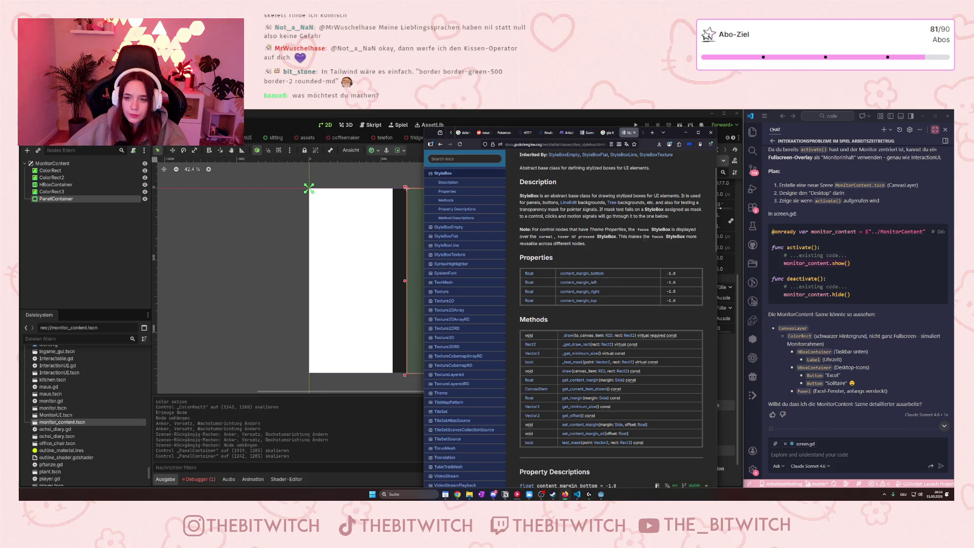
pyautogui.scroll(-3, 576, 241)
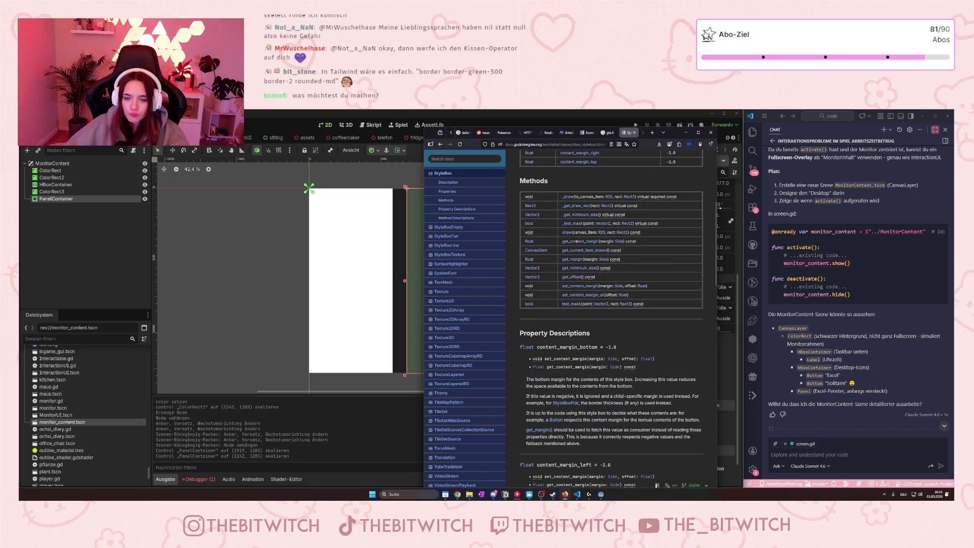
pyautogui.scroll(-3, 577, 241)
pyautogui.scroll(-5, 577, 241)
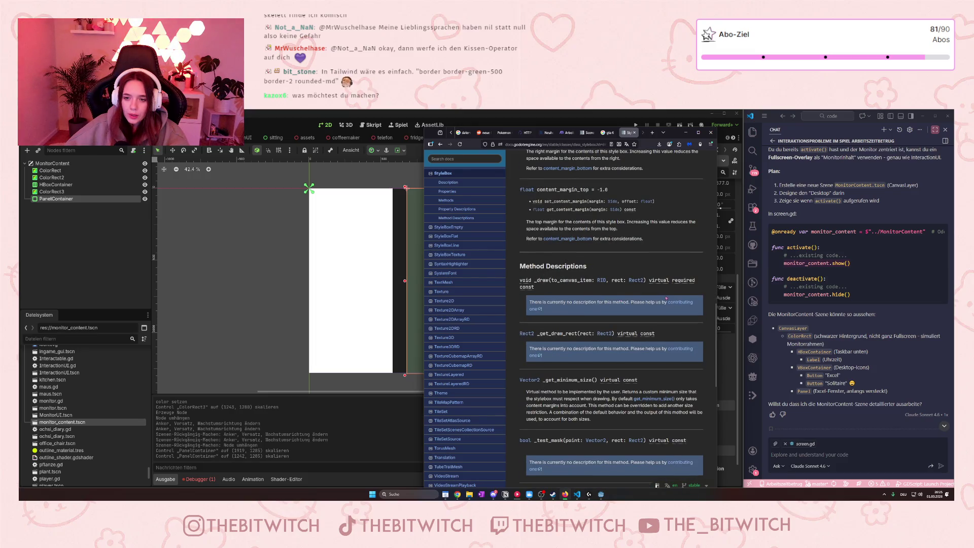
pyautogui.scroll(-3, 620, 292)
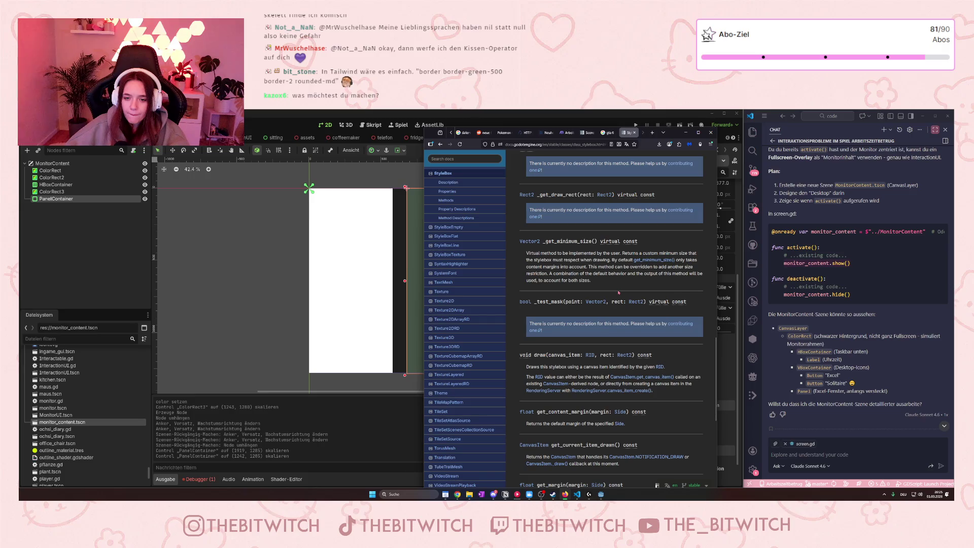
pyautogui.scroll(-3, 567, 372)
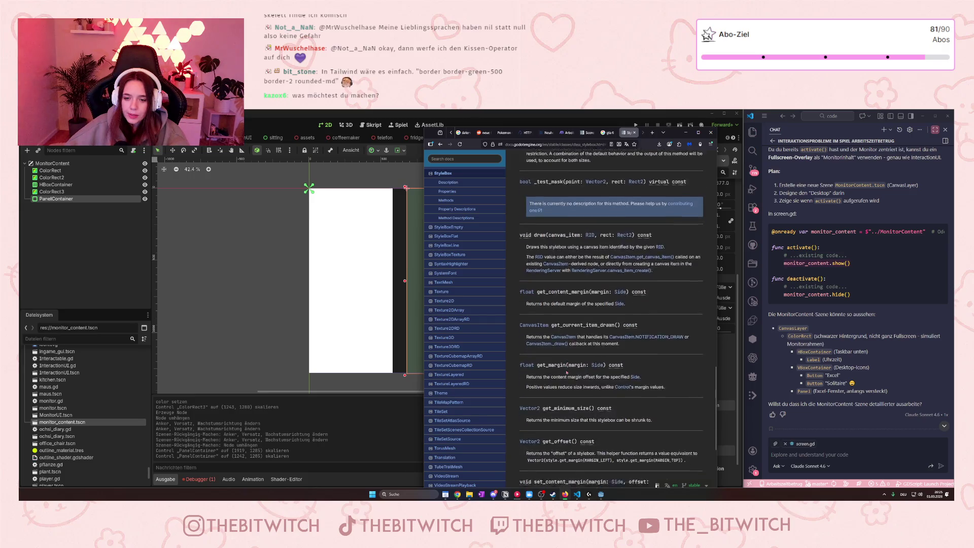
pyautogui.scroll(-5, 567, 367)
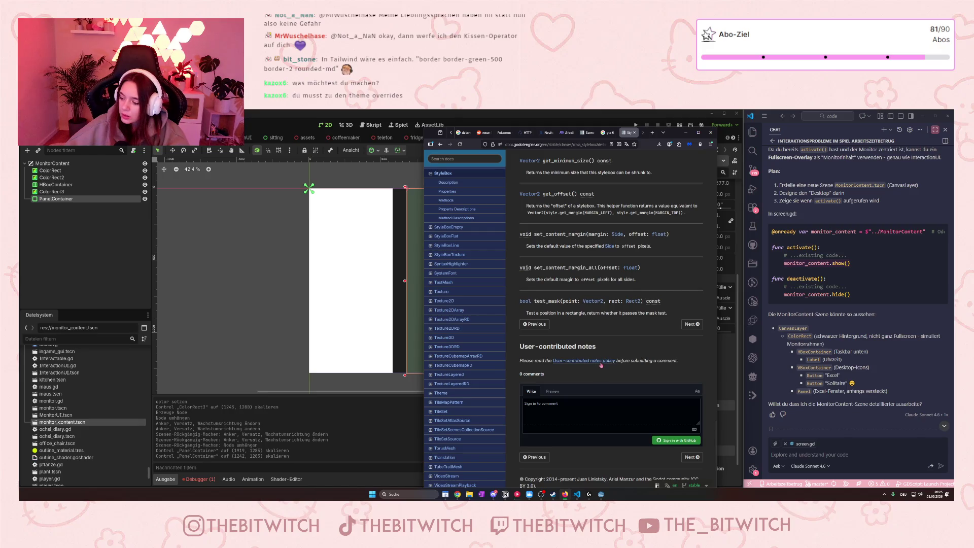
pyautogui.click(686, 133)
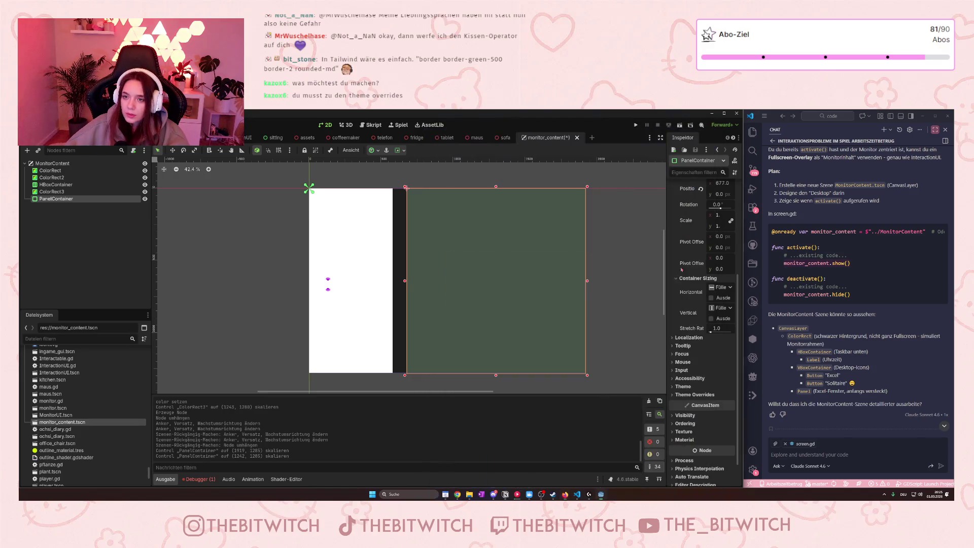
# - Expand the PanelContainer's Theme Overrides > Styles and try enabling the Panel style override
pyautogui.click(678, 394)
pyautogui.click(686, 402)
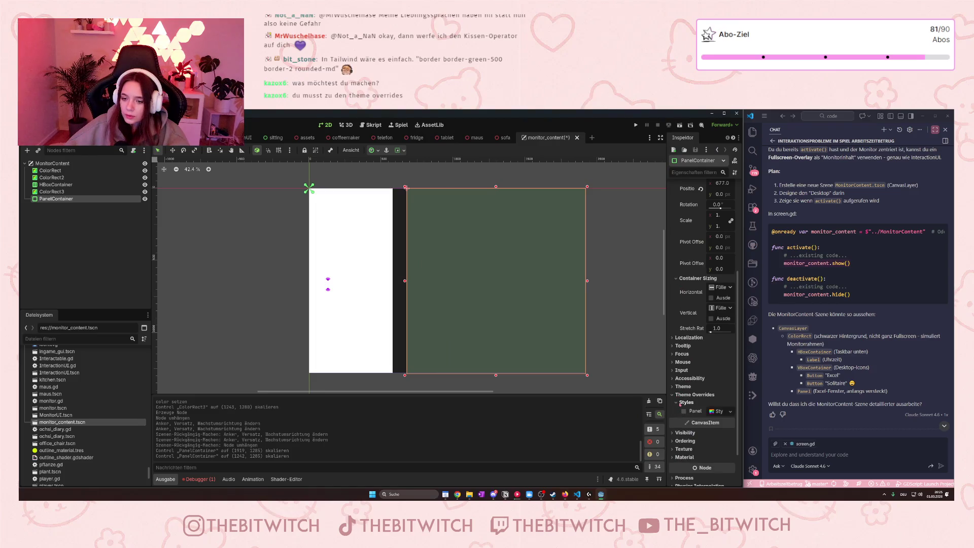
pyautogui.scroll(-1, 698, 394)
pyautogui.click(685, 373)
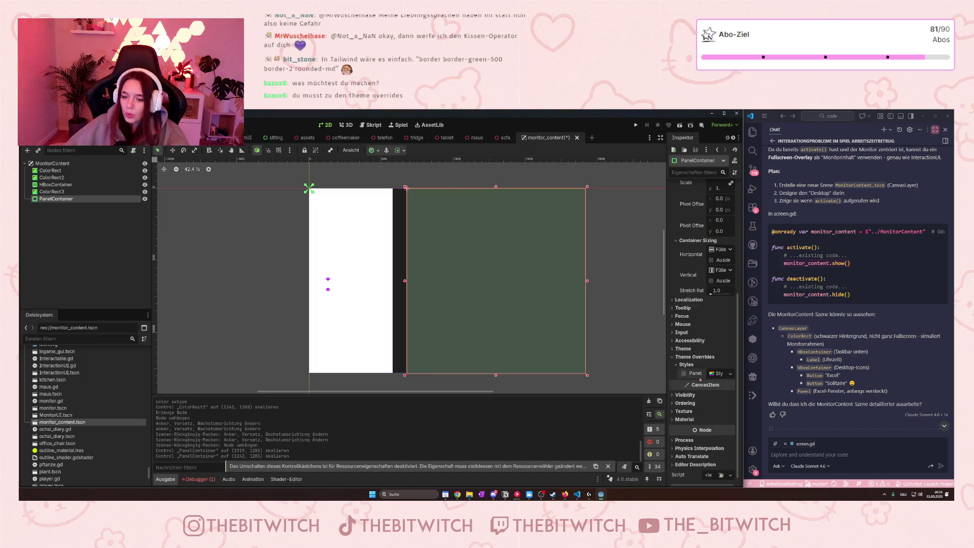
pyautogui.click(684, 373)
pyautogui.click(201, 479)
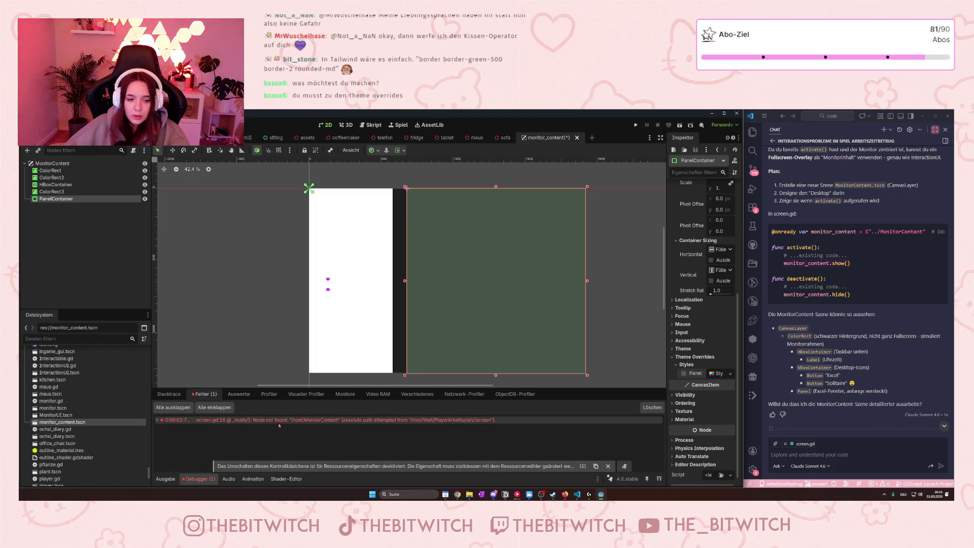
pyautogui.click(683, 373)
pyautogui.click(718, 374)
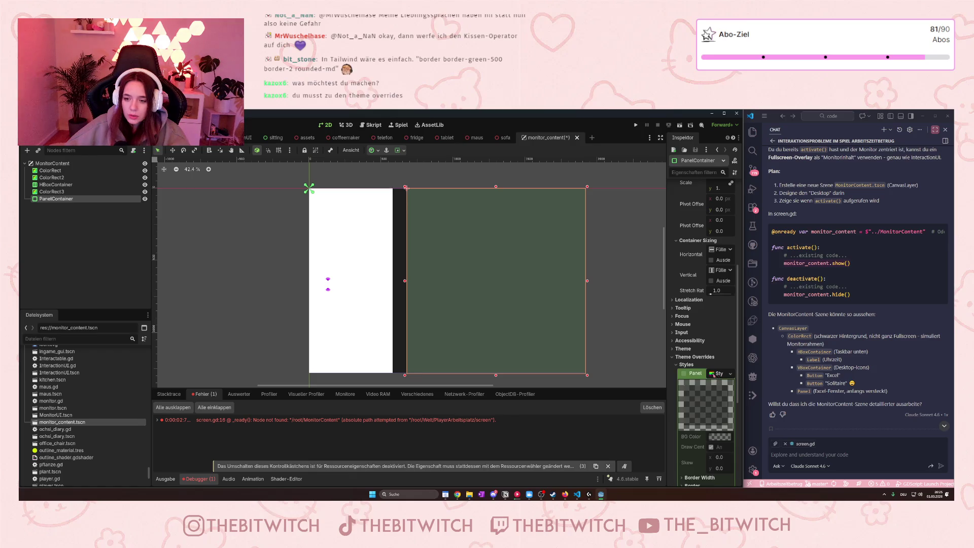
pyautogui.scroll(-5, 715, 377)
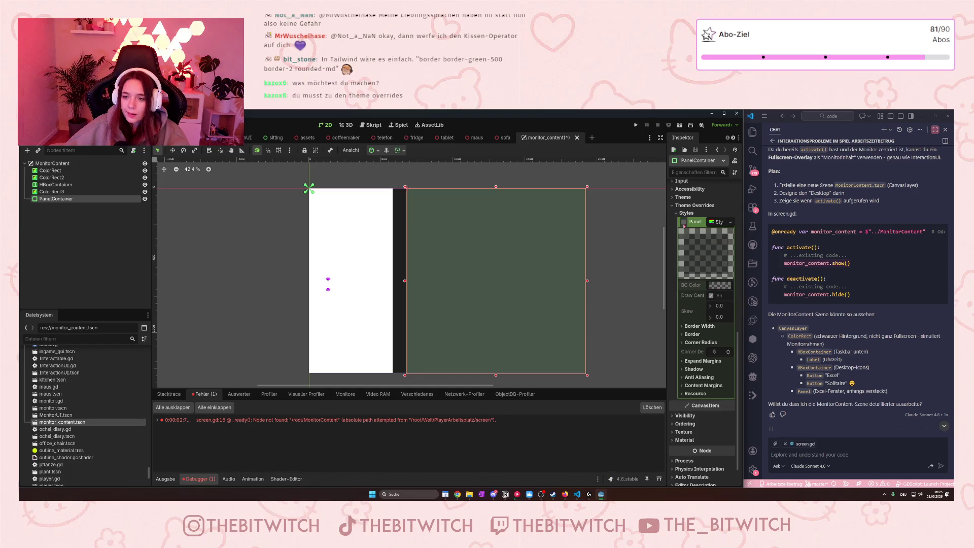
# - Expand the Panel StyleBox to inspect its corner radius values and resource details
pyautogui.click(683, 222)
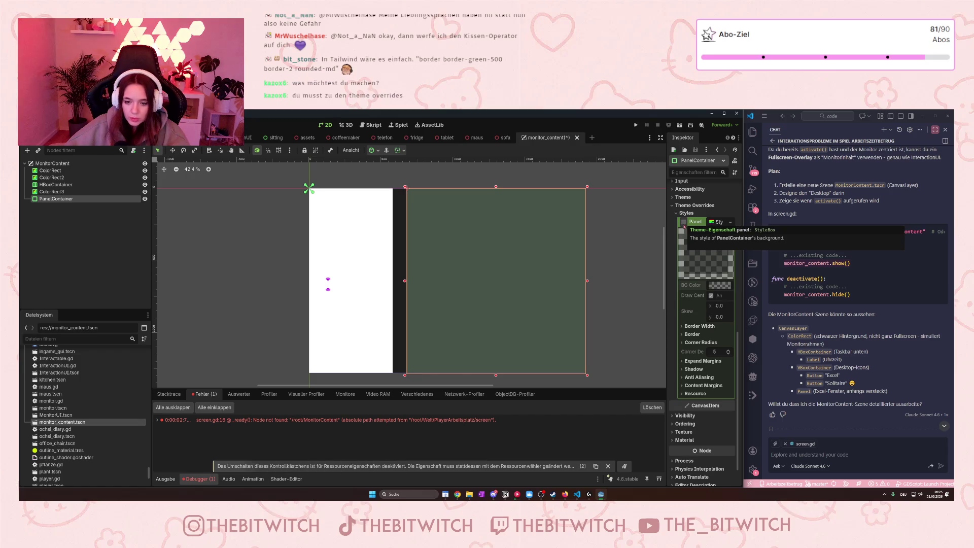
pyautogui.click(685, 223)
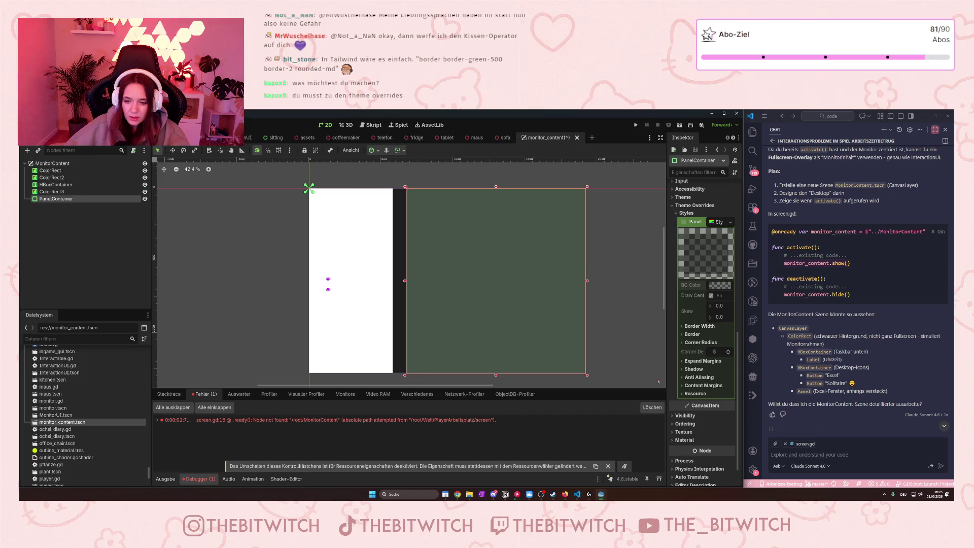
pyautogui.scroll(-2, 686, 328)
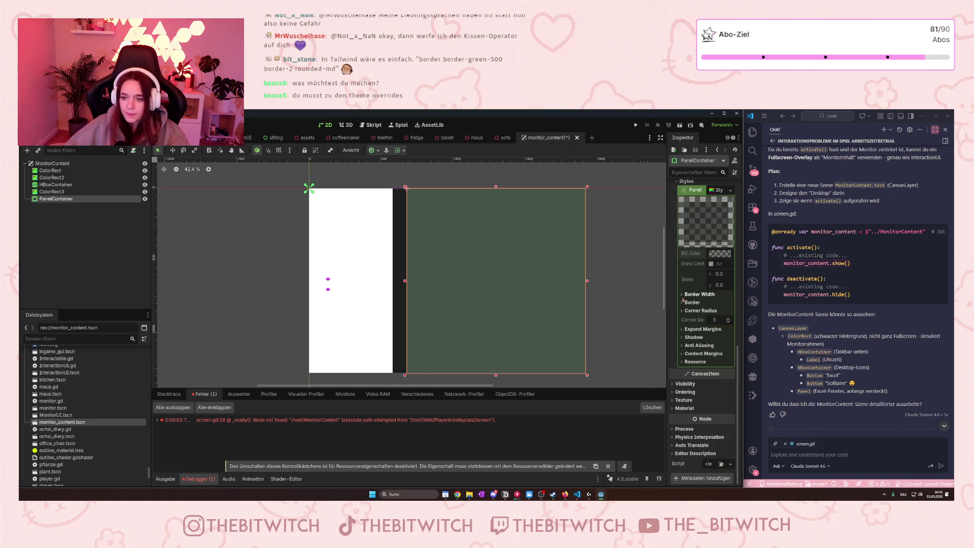
pyautogui.click(700, 311)
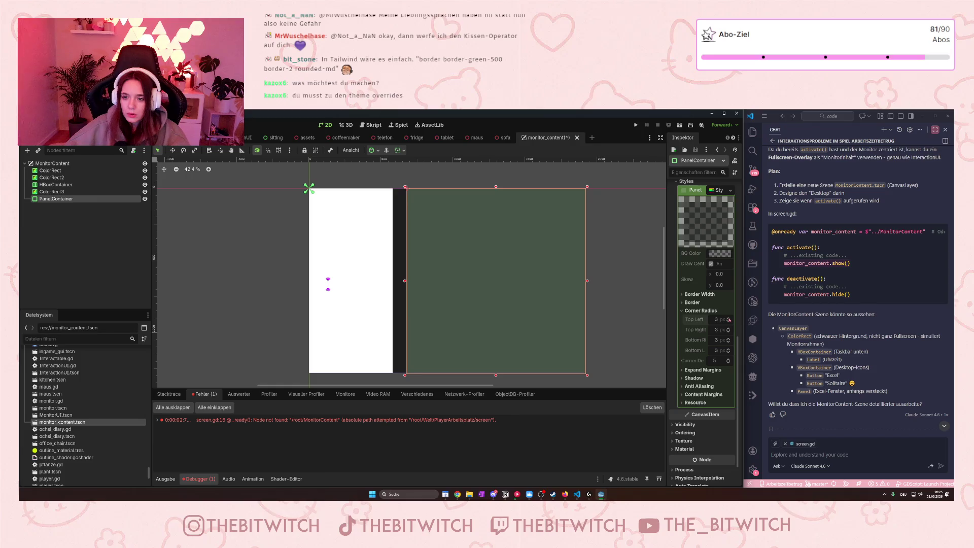
pyautogui.click(721, 192)
pyautogui.click(720, 365)
pyautogui.scroll(-4, 705, 375)
pyautogui.click(695, 385)
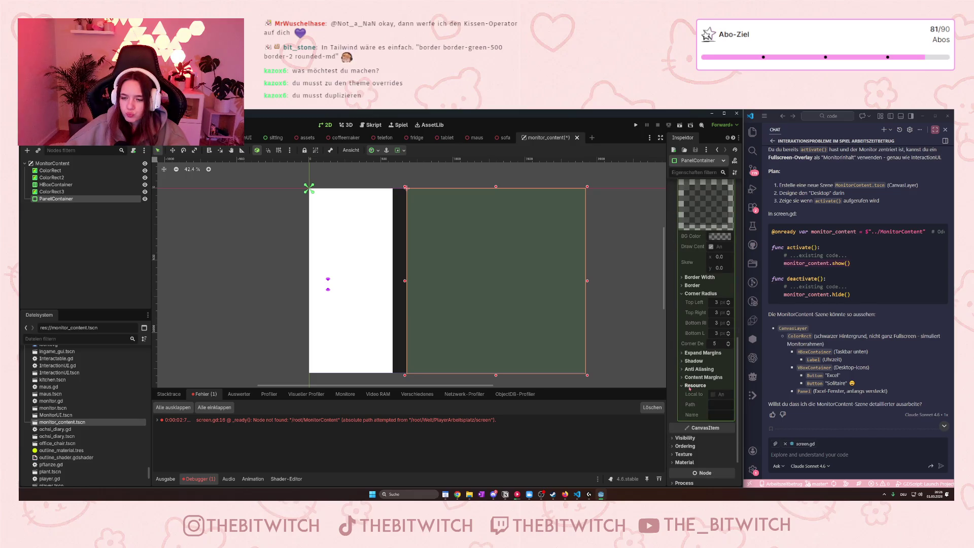
pyautogui.scroll(3, 705, 264)
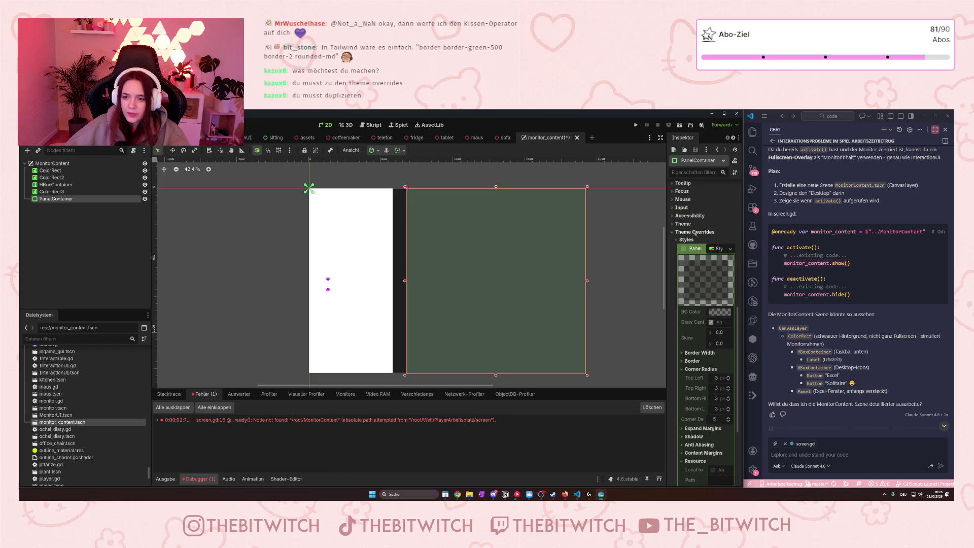
# - Show the Panel style resource's list of replacement StyleBox types
pyautogui.click(683, 249)
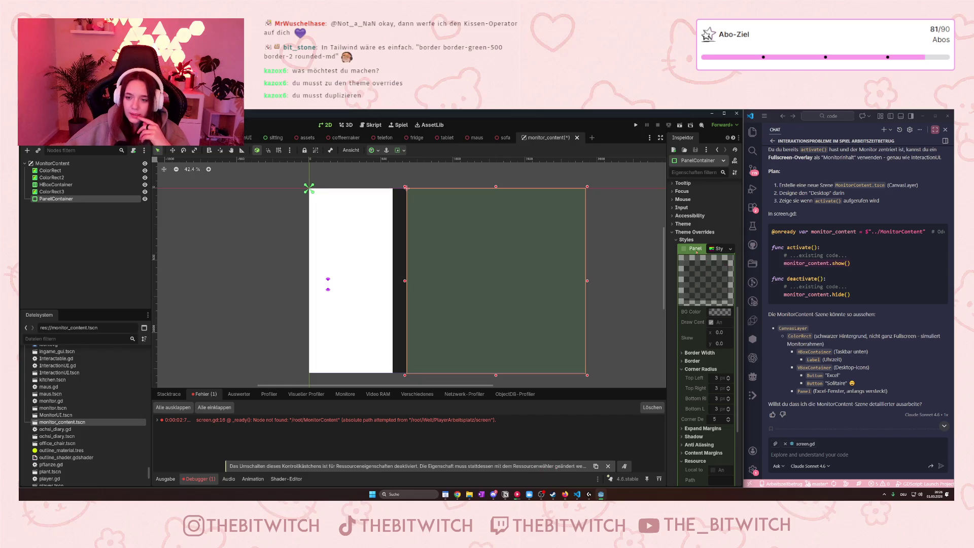
pyautogui.scroll(-5, 694, 314)
pyautogui.scroll(1, 701, 348)
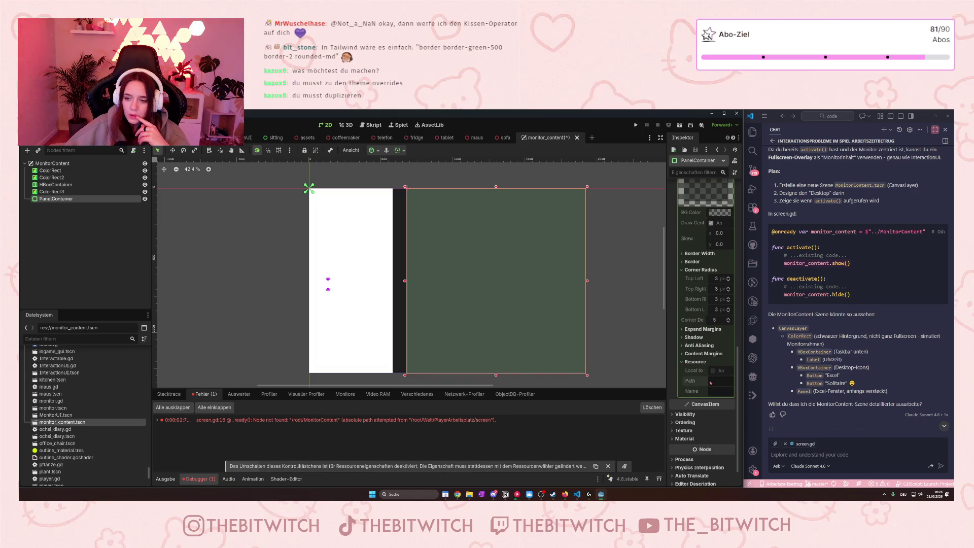
pyautogui.scroll(-1, 698, 392)
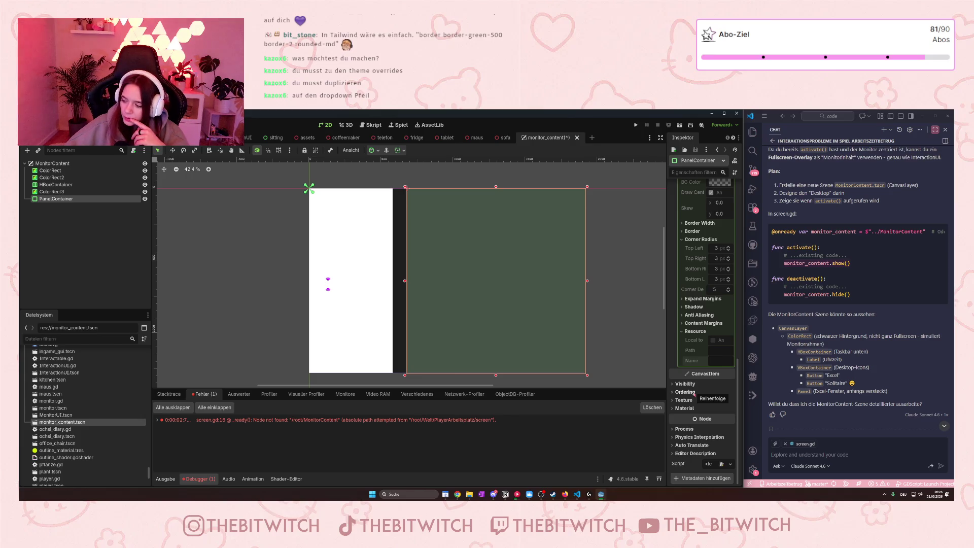
pyautogui.scroll(6, 694, 394)
pyautogui.click(731, 309)
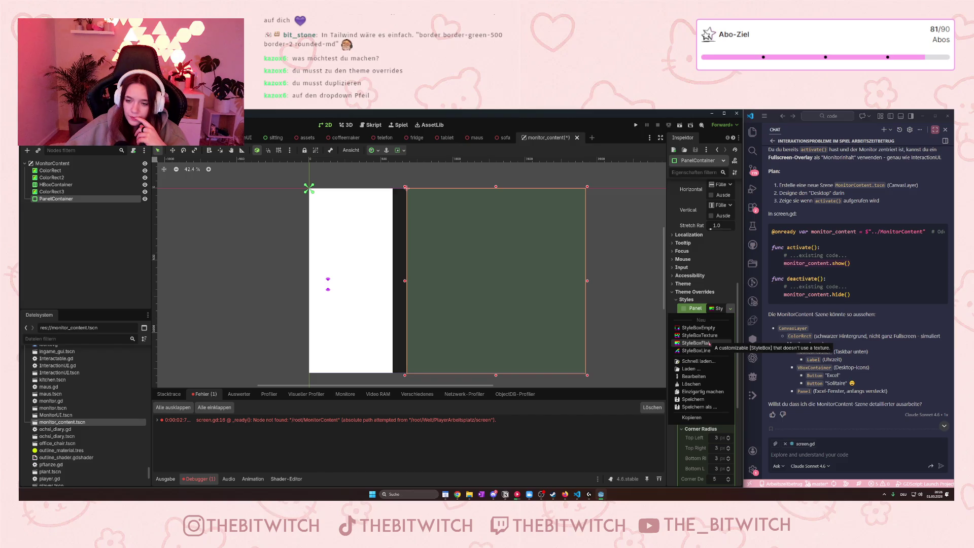
# - Assign a new StyleBoxFlat to the Panel override and check its grey BG Color and corner radius
pyautogui.click(696, 343)
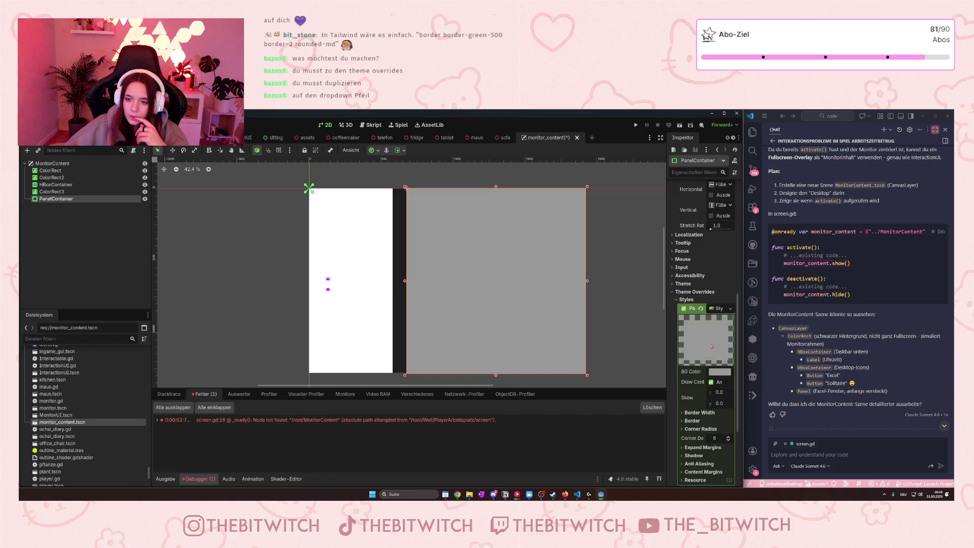
pyautogui.scroll(-3, 712, 347)
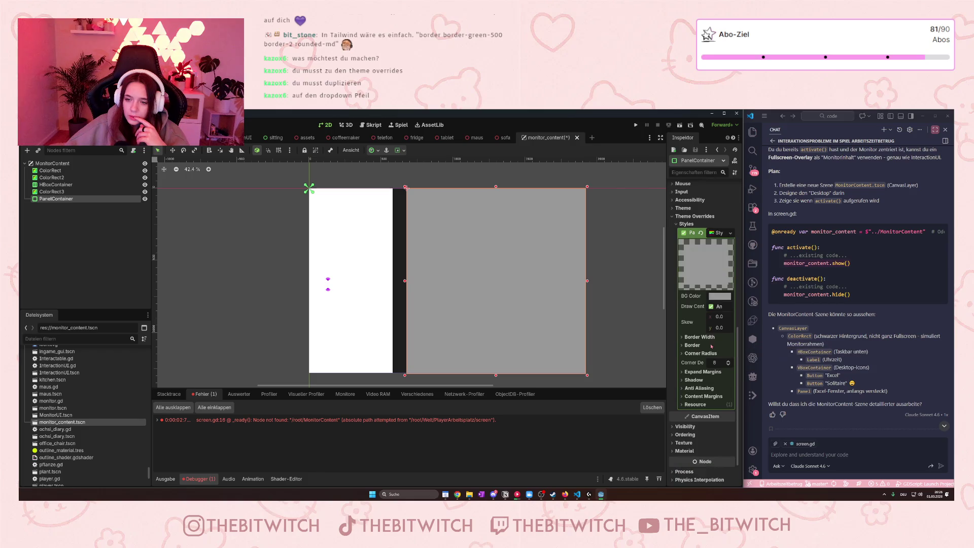
pyautogui.click(718, 298)
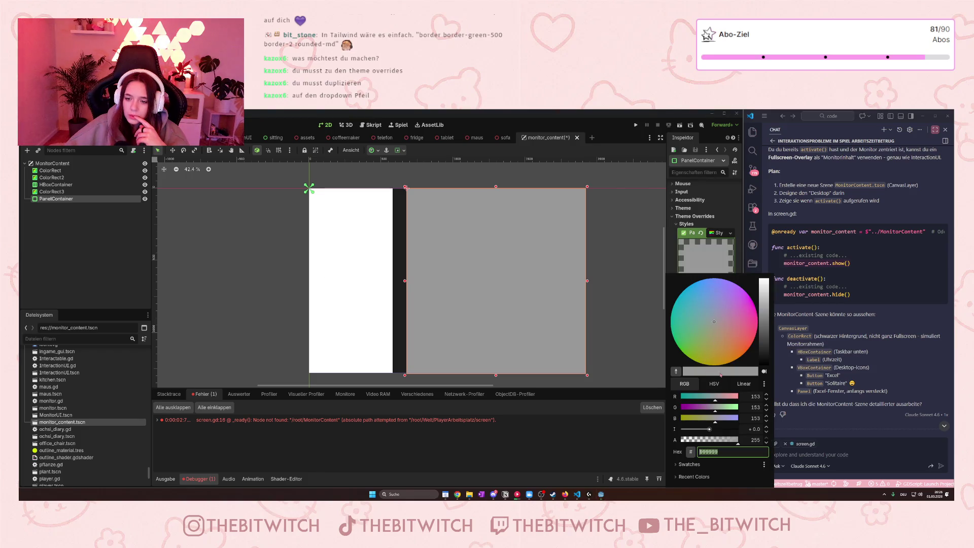
pyautogui.press('Escape')
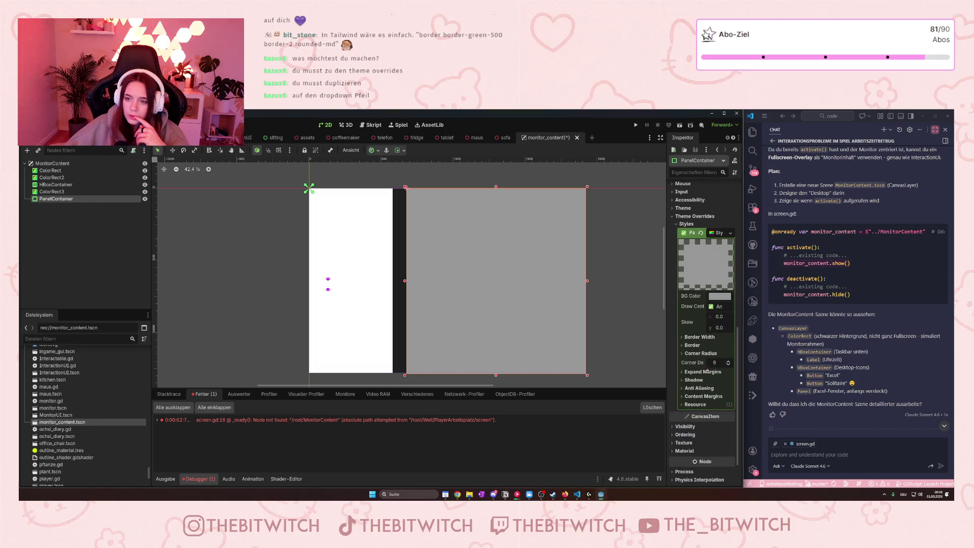
pyautogui.click(695, 353)
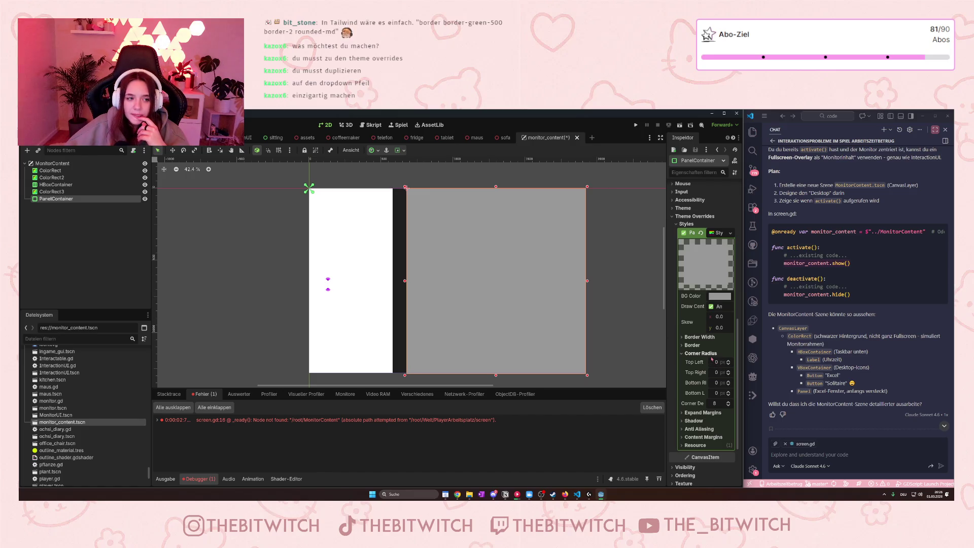
# - Move ColorRect3 under the PanelContainer, then reopen the panel's BG Color picker to adjust transparency
pyautogui.click(59, 193)
pyautogui.moveTo(59, 196); pyautogui.dragTo(58, 204)
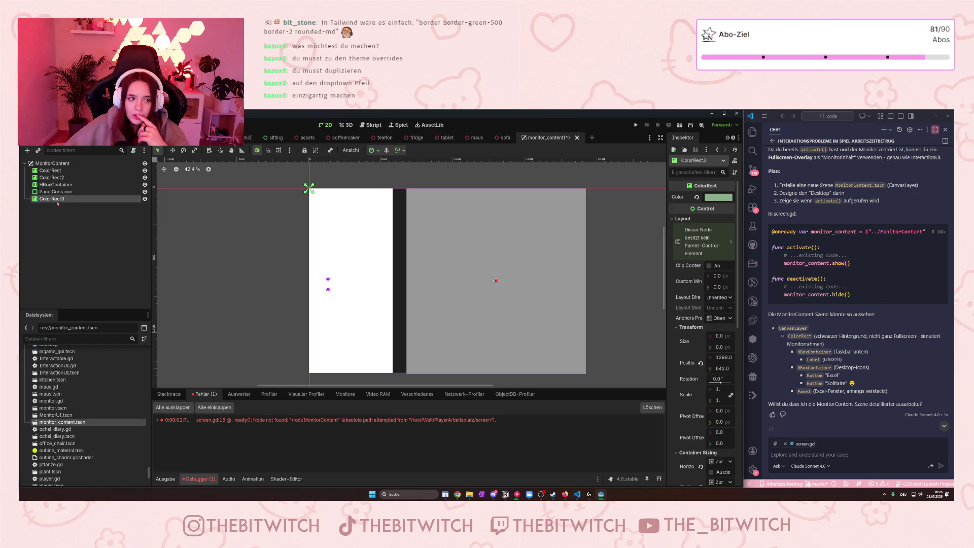
pyautogui.click(484, 275)
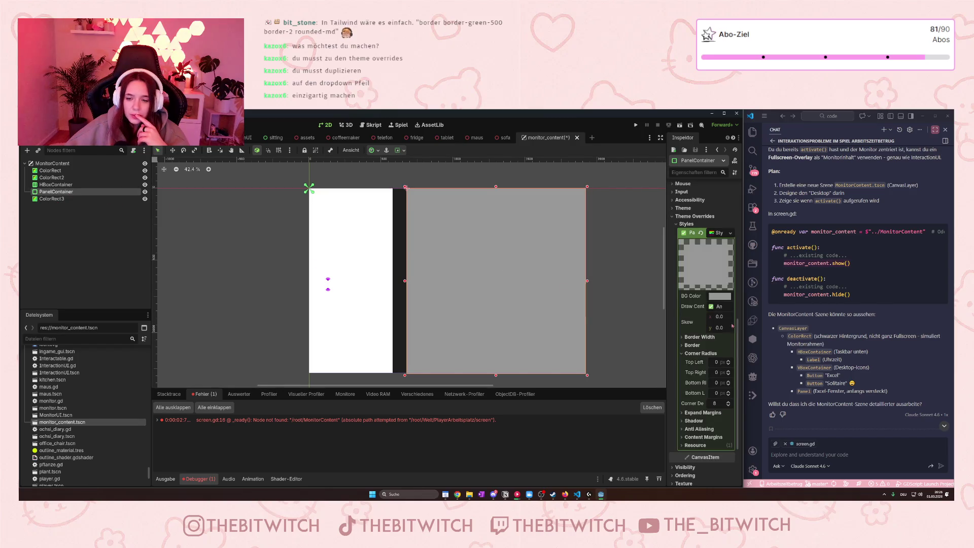
pyautogui.click(720, 296)
pyautogui.moveTo(738, 441)
pyautogui.mouseDown()
pyautogui.moveTo(646, 442)
pyautogui.moveTo(749, 442)
pyautogui.mouseUp()
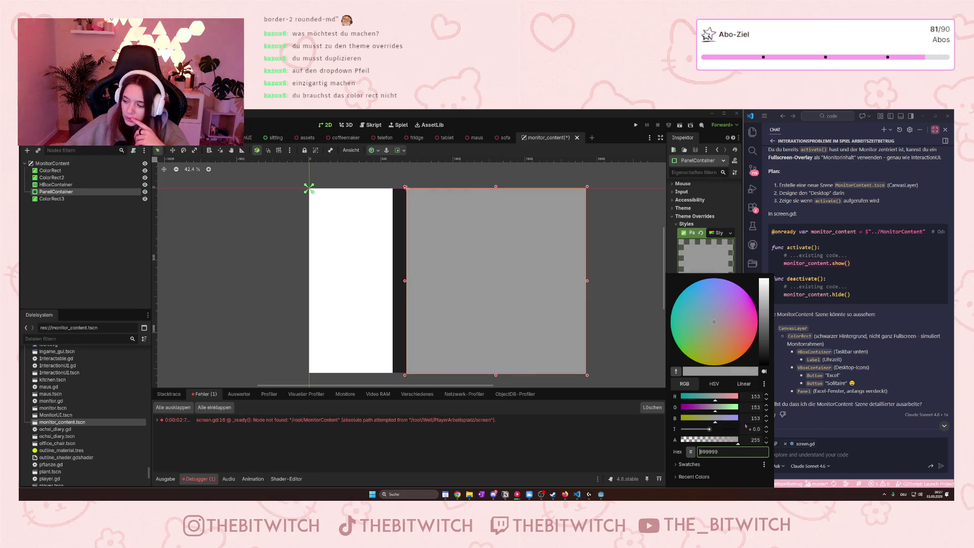
# - Inspect ColorRect3's colour settings
pyautogui.click(51, 199)
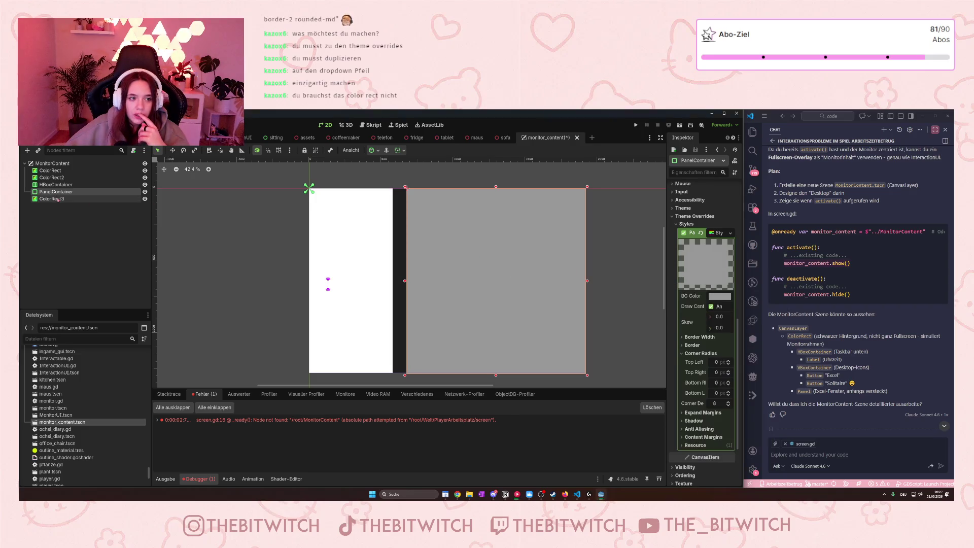
pyautogui.click(712, 198)
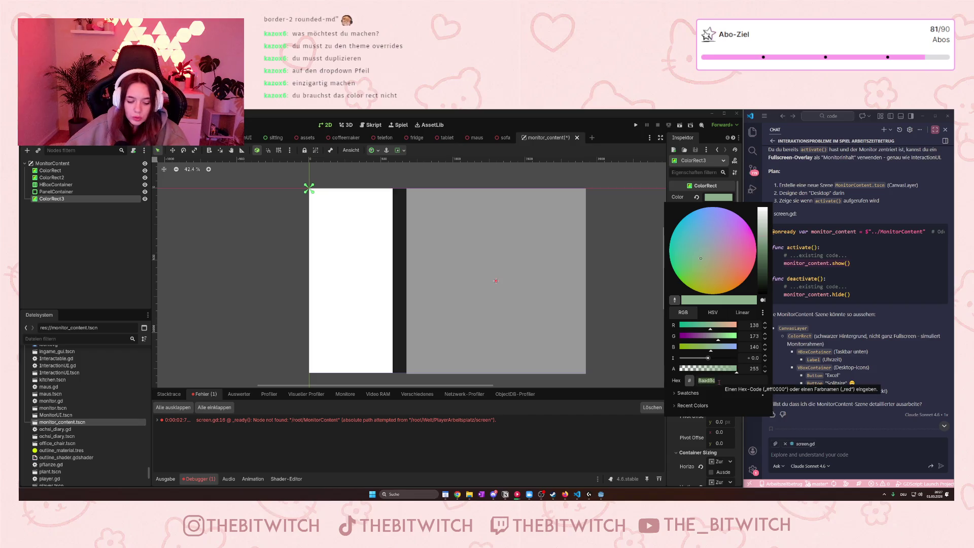
pyautogui.click(74, 191)
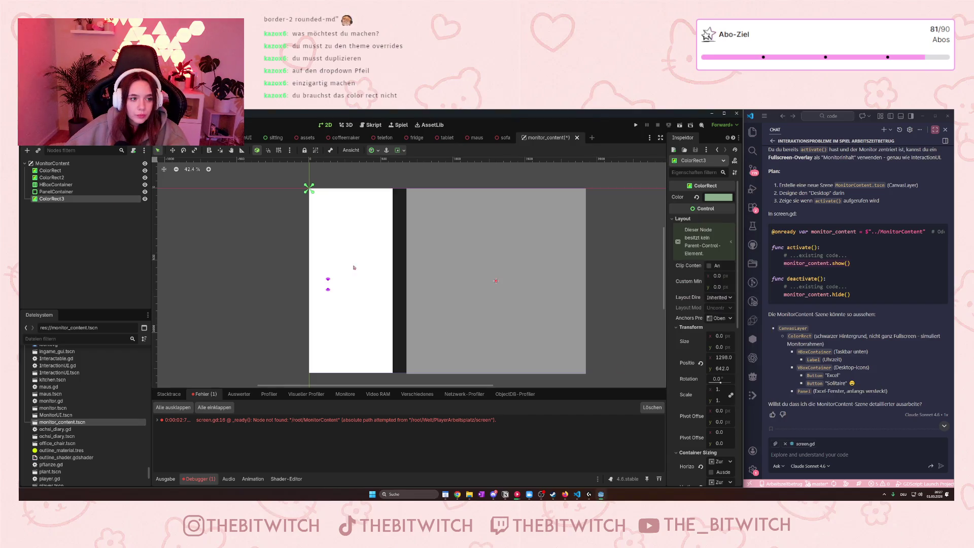
# - Set the PanelContainer's BG Color to 8aad8c and raise its top-left corner radius to 8
pyautogui.click(492, 286)
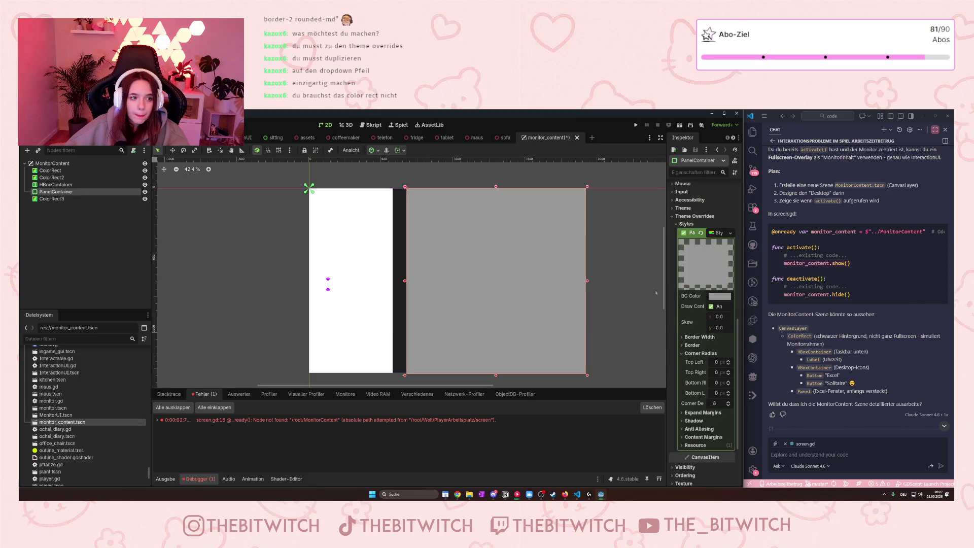
pyautogui.click(717, 296)
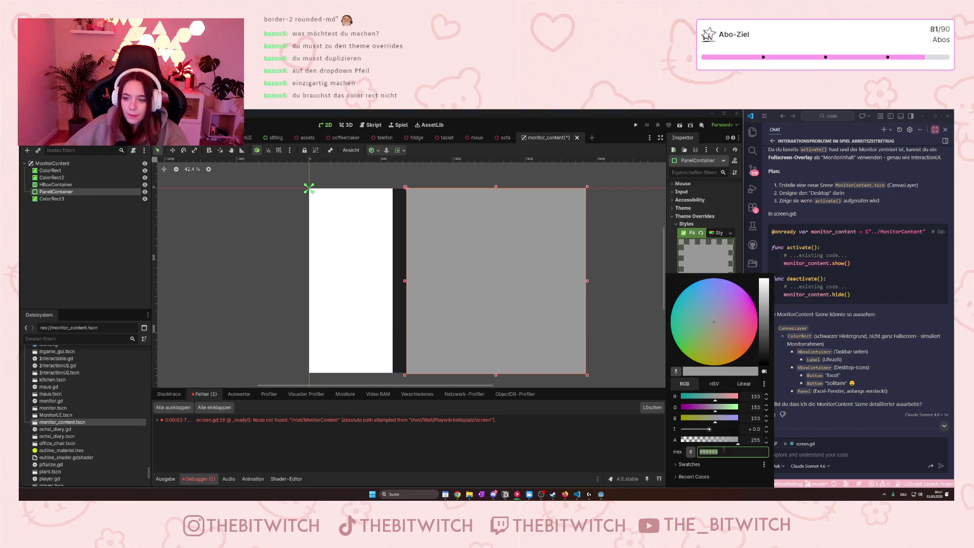
pyautogui.write('8aad8c')
pyautogui.press('Return')
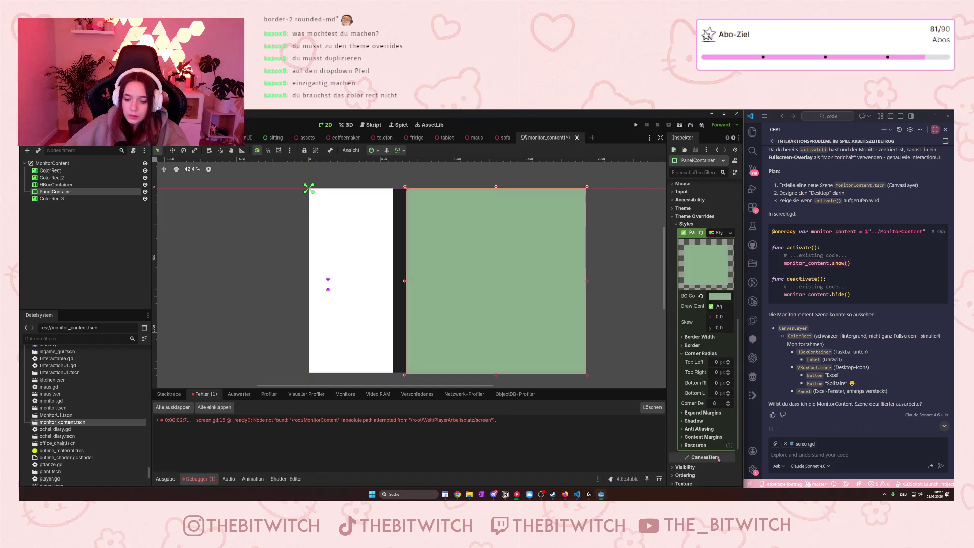
pyautogui.scroll(5, 410, 182)
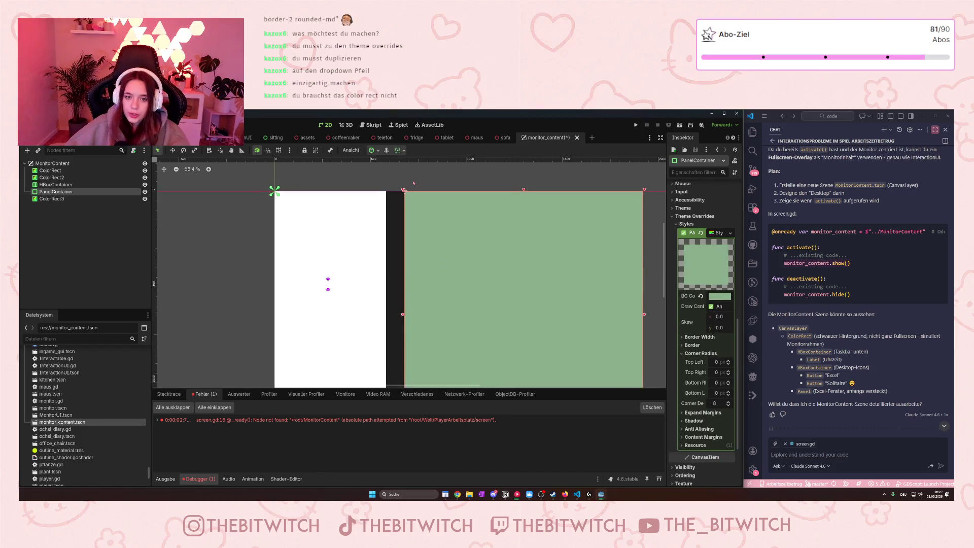
pyautogui.click(729, 361)
pyautogui.click(728, 361)
pyautogui.click(729, 360)
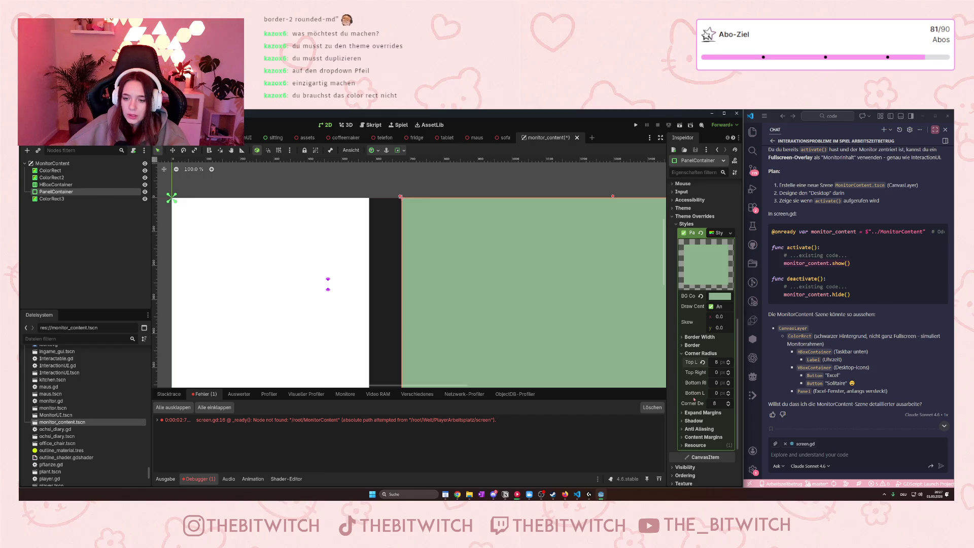
# - Raise the green panel's top-left corner radius, entering 14 and then dragging the value higher
pyautogui.moveTo(700, 406)
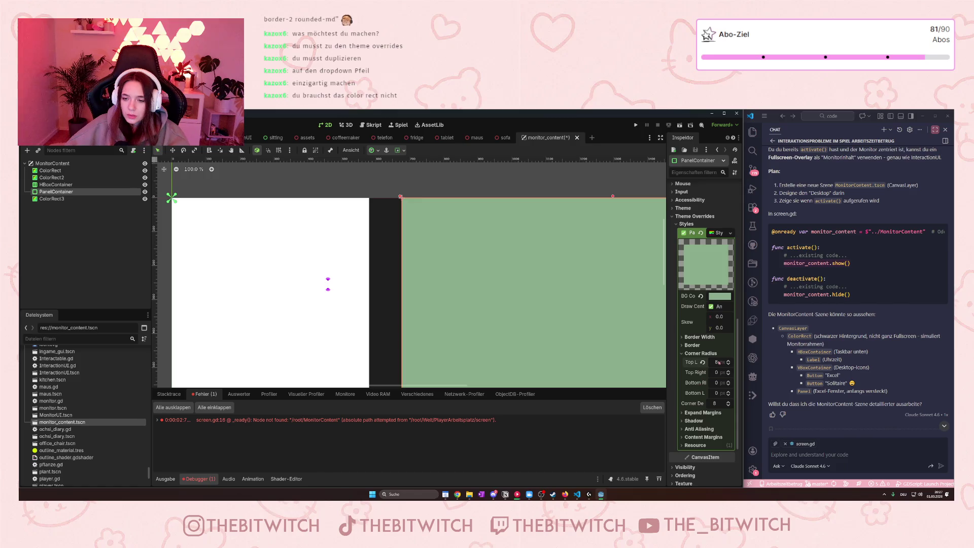
pyautogui.scroll(-3, 579, 327)
pyautogui.rightClick(583, 336)
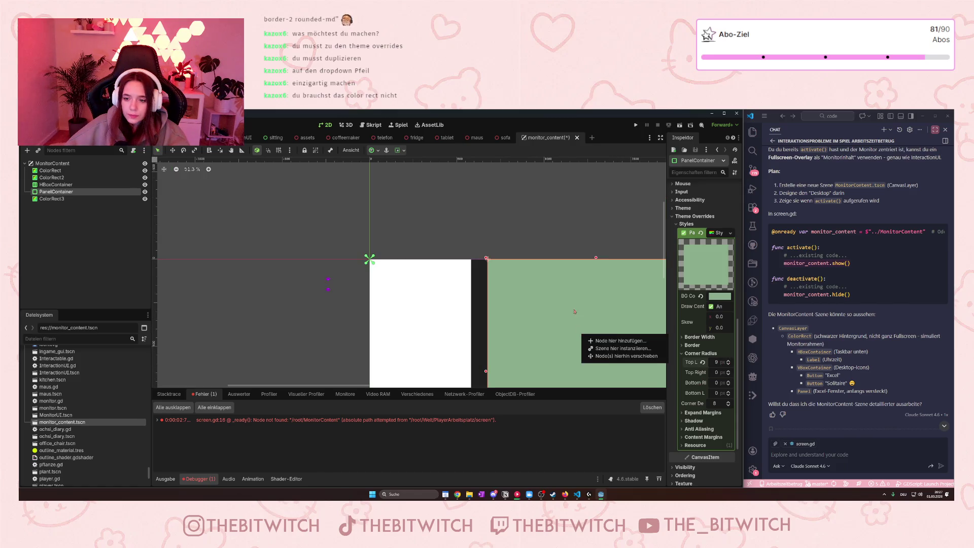
pyautogui.click(498, 267)
pyautogui.rightClick(538, 232)
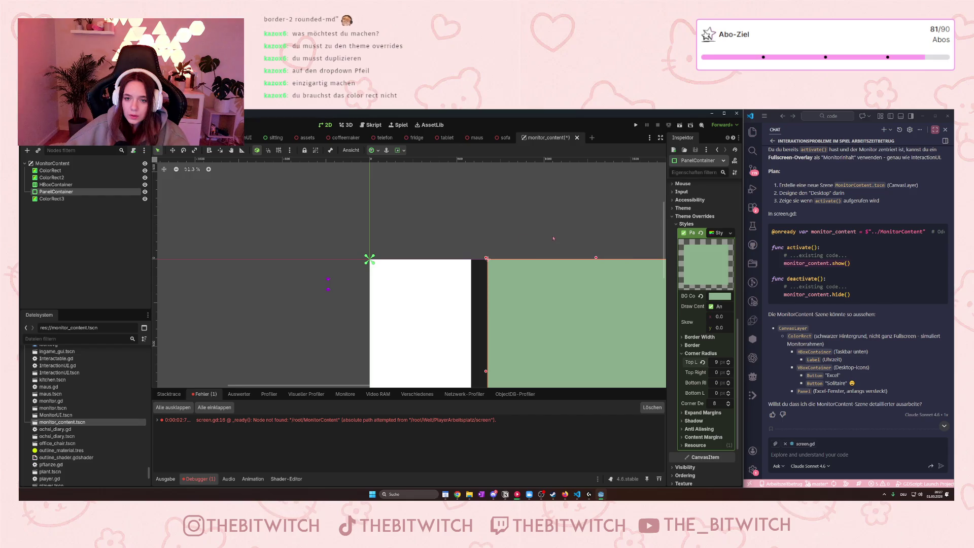
pyautogui.moveTo(539, 231); pyautogui.dragTo(410, 207)
pyautogui.scroll(10, 401, 249)
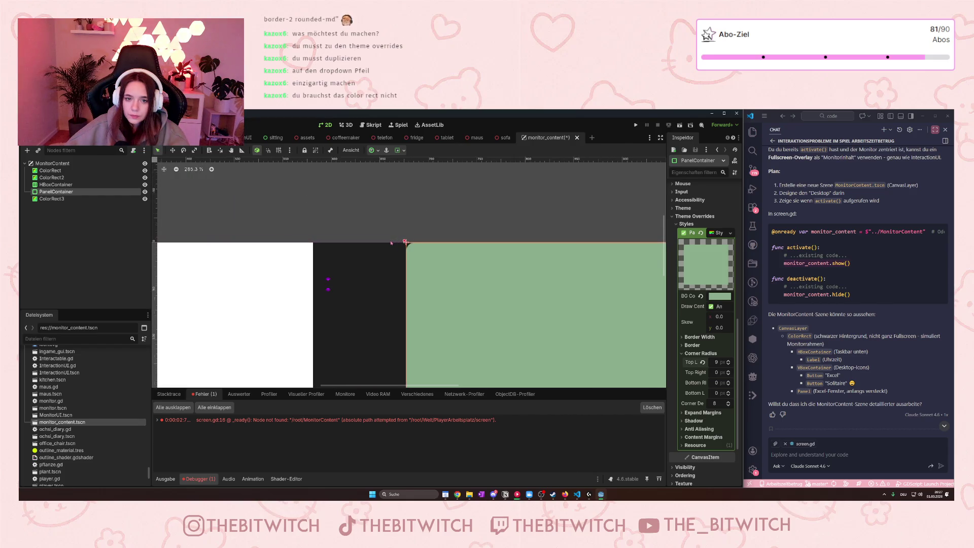
pyautogui.scroll(-1, 401, 249)
pyautogui.click(724, 364)
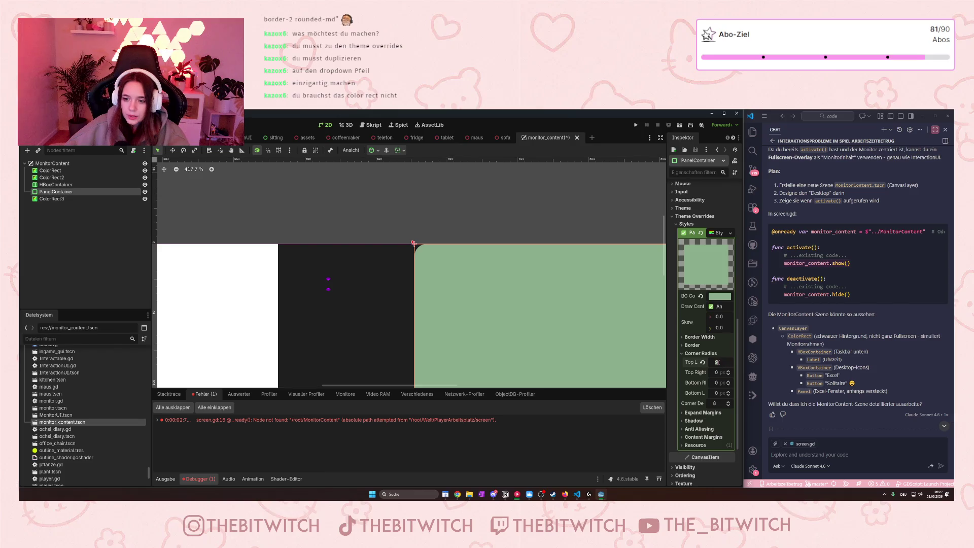
pyautogui.write('14')
pyautogui.moveTo(718, 362)
pyautogui.mouseDown()
pyautogui.moveTo(746, 361)
pyautogui.moveTo(729, 360)
pyautogui.mouseUp()
pyautogui.scroll(-15, 608, 297)
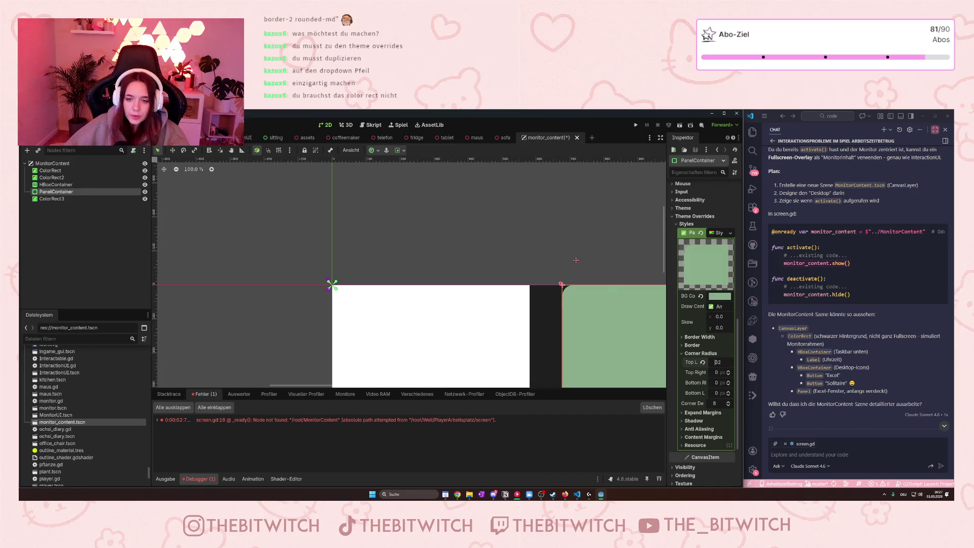
pyautogui.scroll(-2, 505, 215)
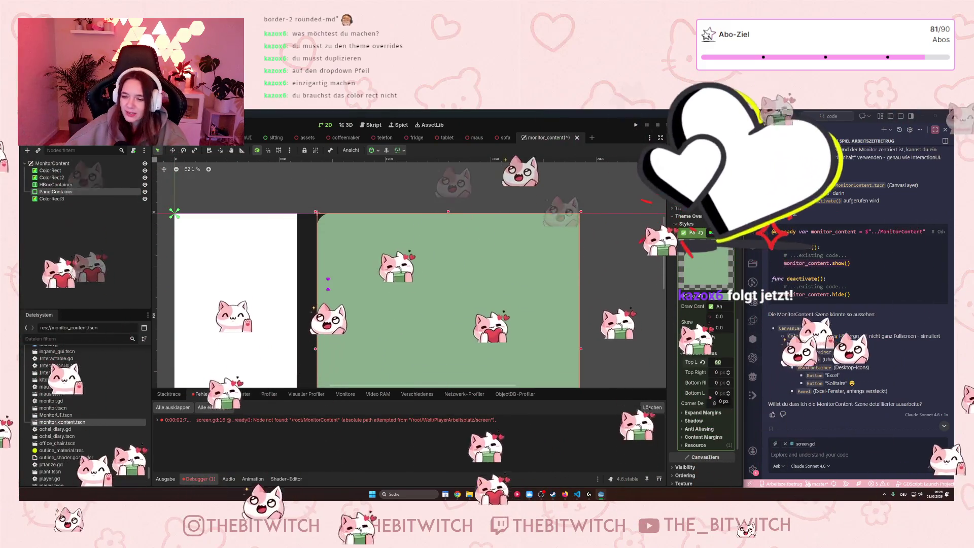
# - Set the bottom-left corner radius to 60 and frame both panels in the view
pyautogui.click(717, 393)
pyautogui.write('60')
pyautogui.press('Return')
pyautogui.scroll(-2, 581, 326)
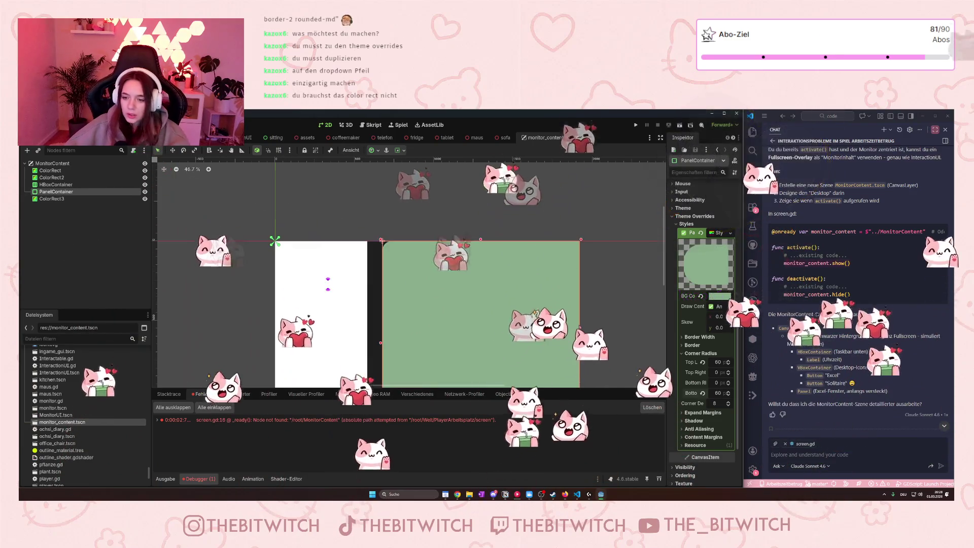
pyautogui.moveTo(581, 326)
pyautogui.mouseDown()
pyautogui.moveTo(582, 214)
pyautogui.moveTo(589, 244)
pyautogui.mouseUp()
pyautogui.rightClick(589, 249)
pyautogui.click(585, 231)
pyautogui.scroll(-2, 449, 302)
pyautogui.scroll(2, 438, 276)
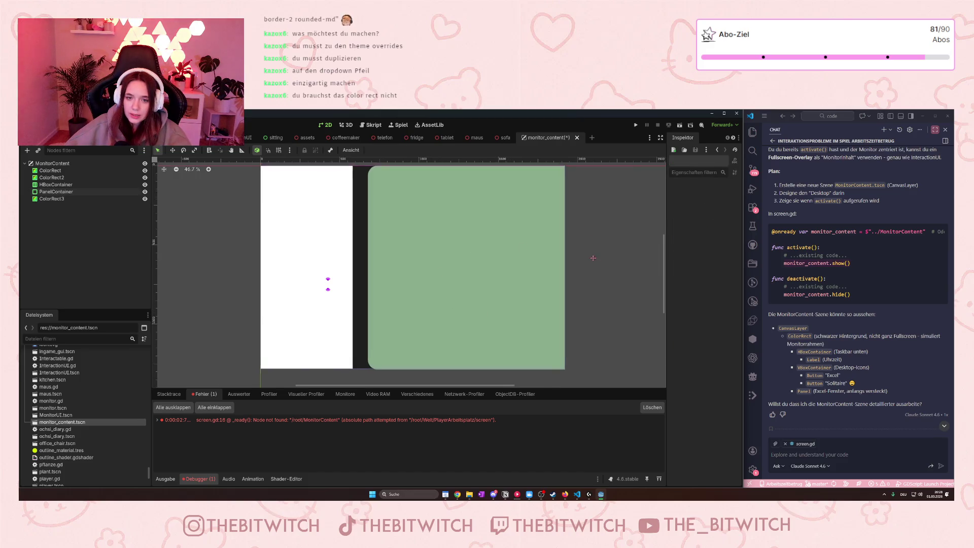
pyautogui.moveTo(592, 257); pyautogui.dragTo(634, 274)
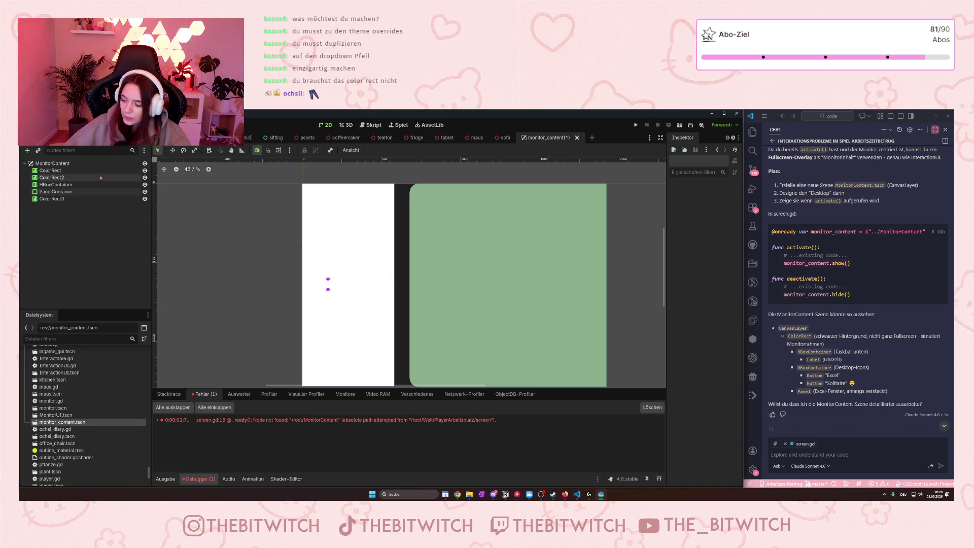
# - Delete the HBoxContainer, ColorRect3 and ColorRect2 nodes, confirming each deletion
pyautogui.click(45, 199)
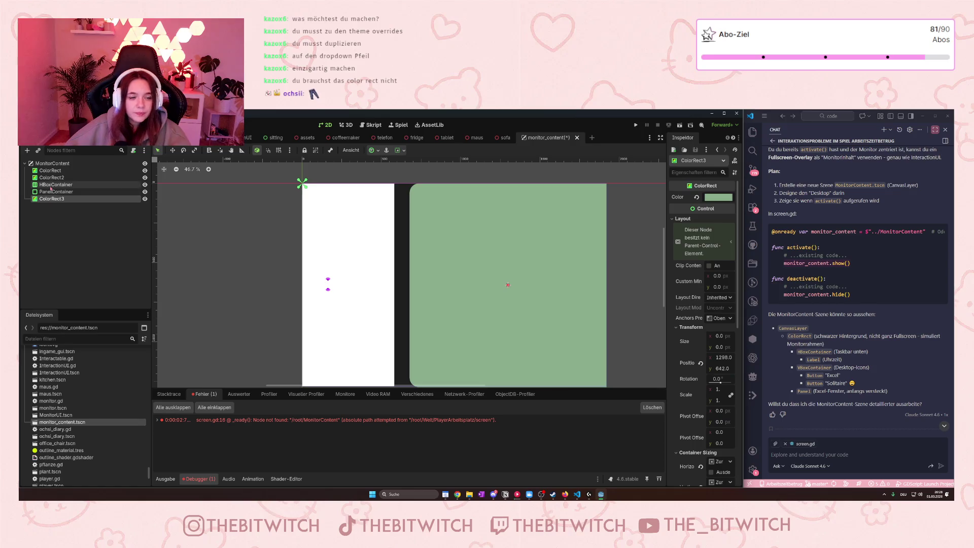
pyautogui.click(53, 184)
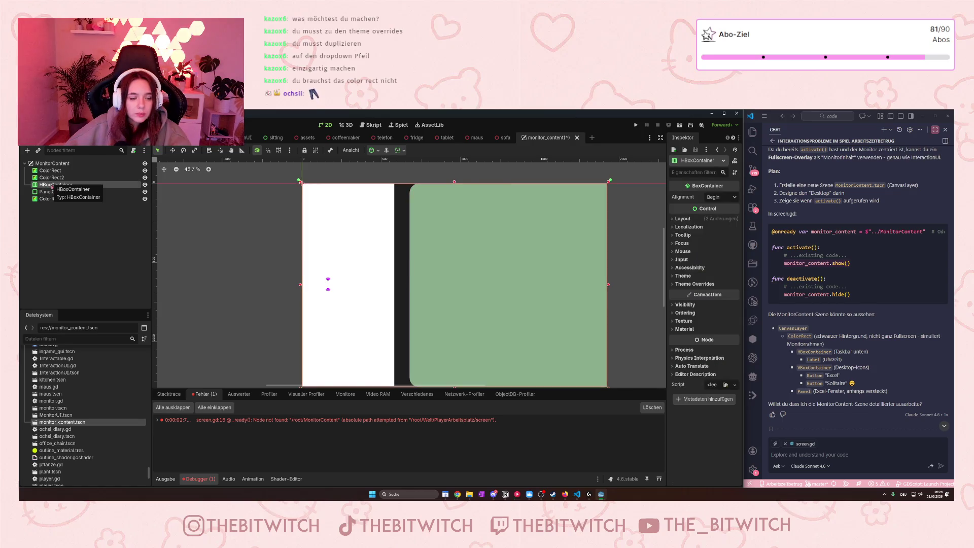
pyautogui.press('Delete')
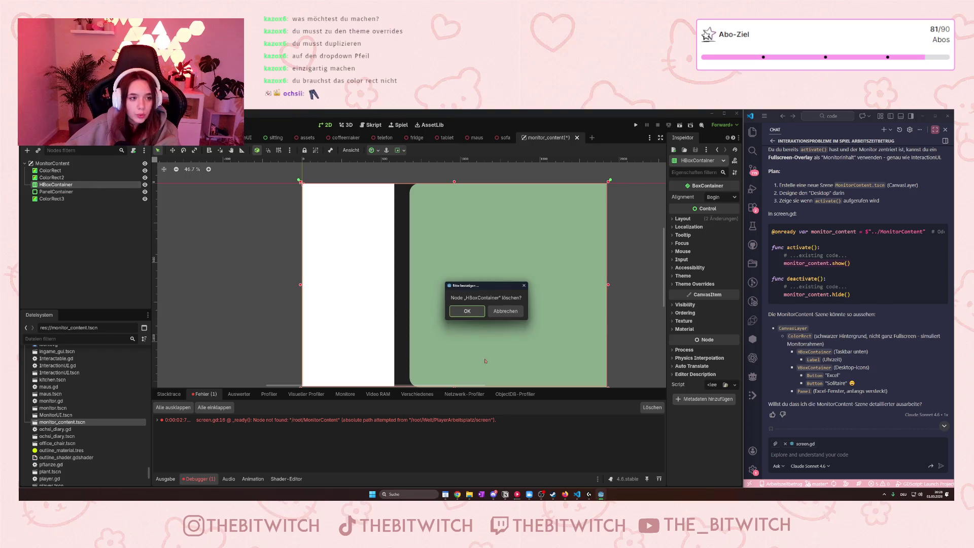
pyautogui.press('Return')
pyautogui.click(51, 192)
pyautogui.press('Delete')
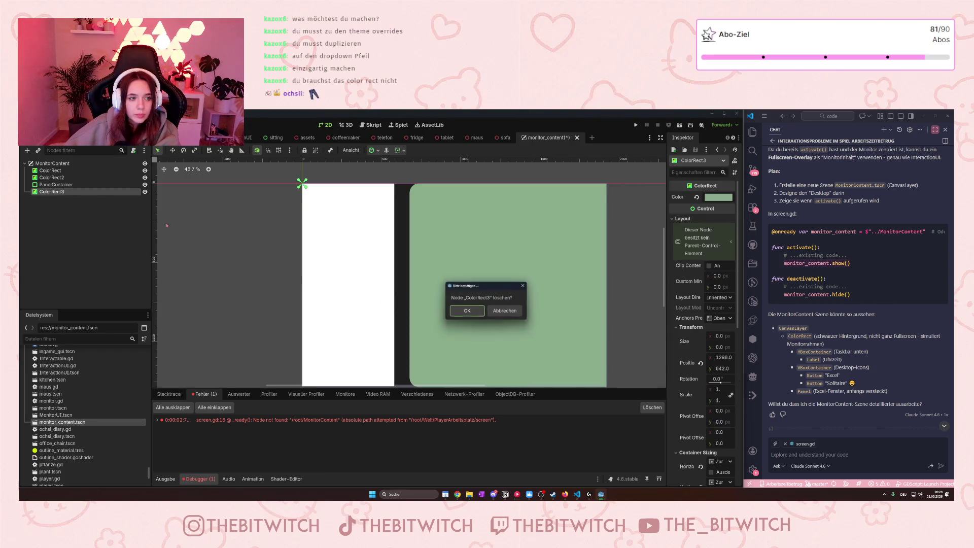
pyautogui.press('Return')
pyautogui.click(86, 178)
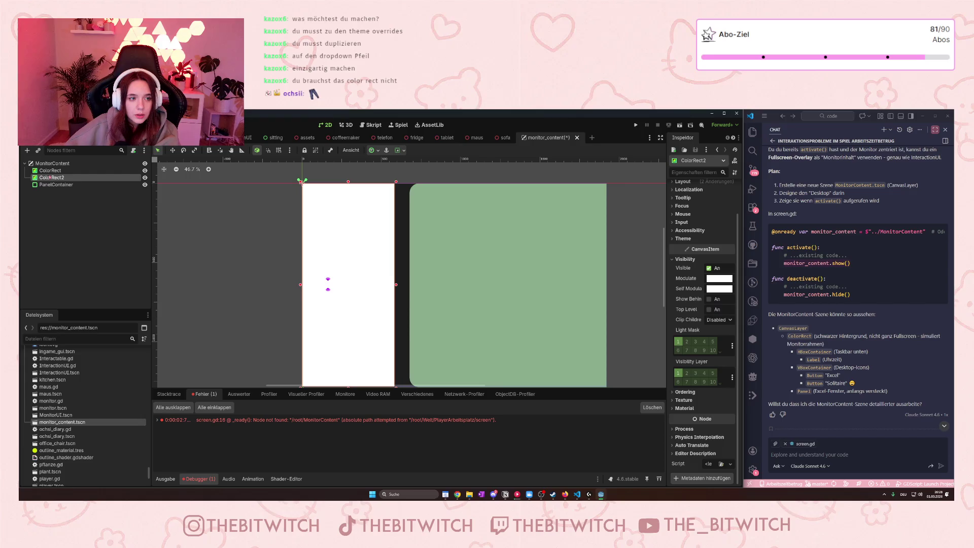
pyautogui.press('Delete')
pyautogui.press('Return')
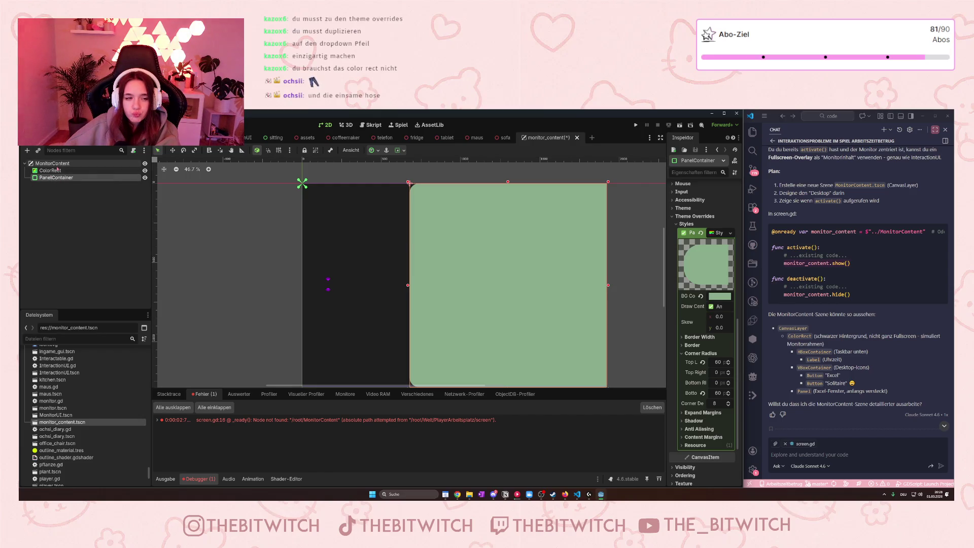
pyautogui.click(50, 164)
# - Add a PanelContainer child to MonitorContent and stretch it into a tall rectangle left of the green panel
pyautogui.rightClick(51, 163)
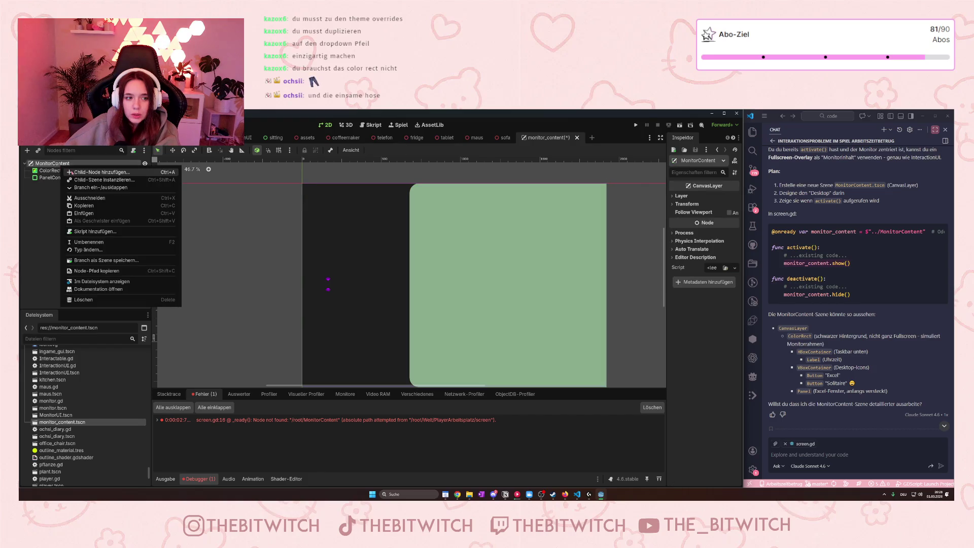
pyautogui.click(73, 173)
pyautogui.write('anel')
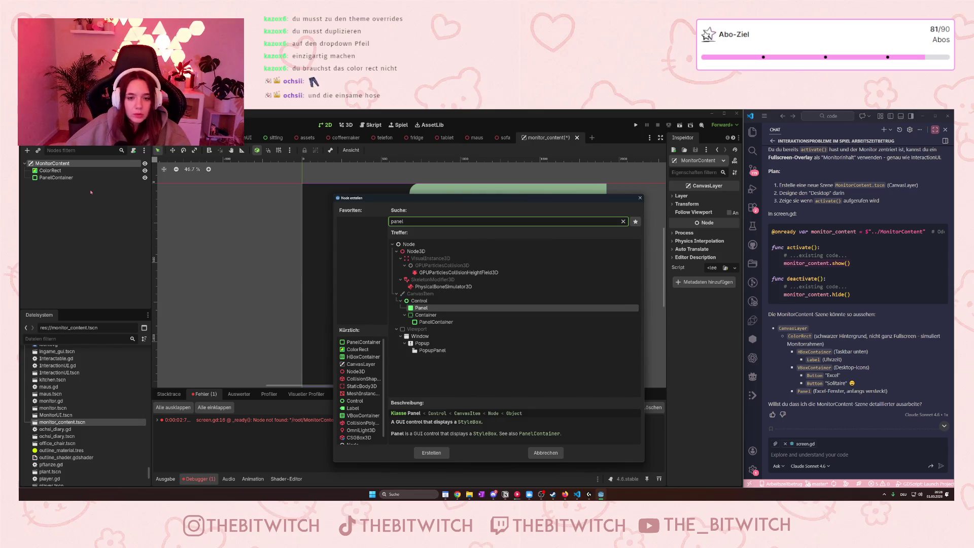
pyautogui.click(436, 322)
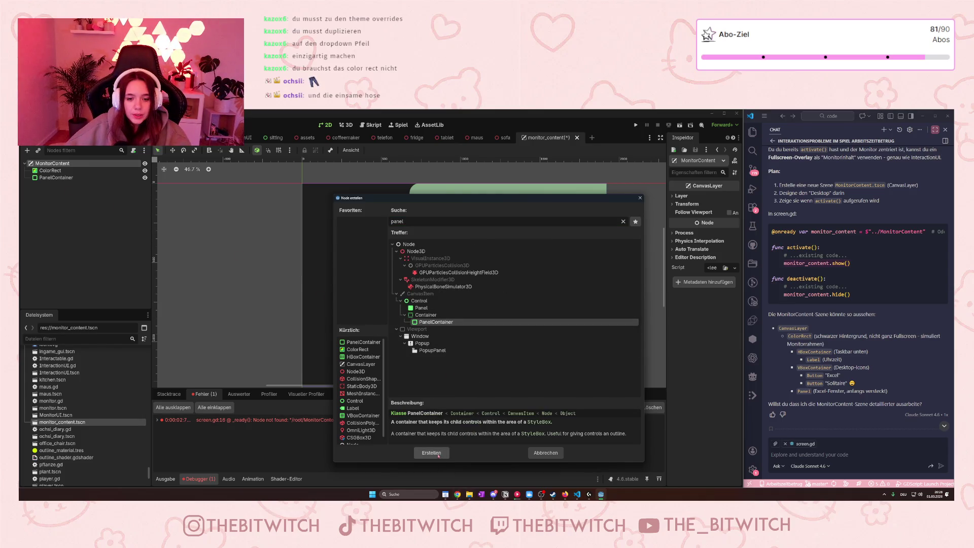
pyautogui.click(437, 454)
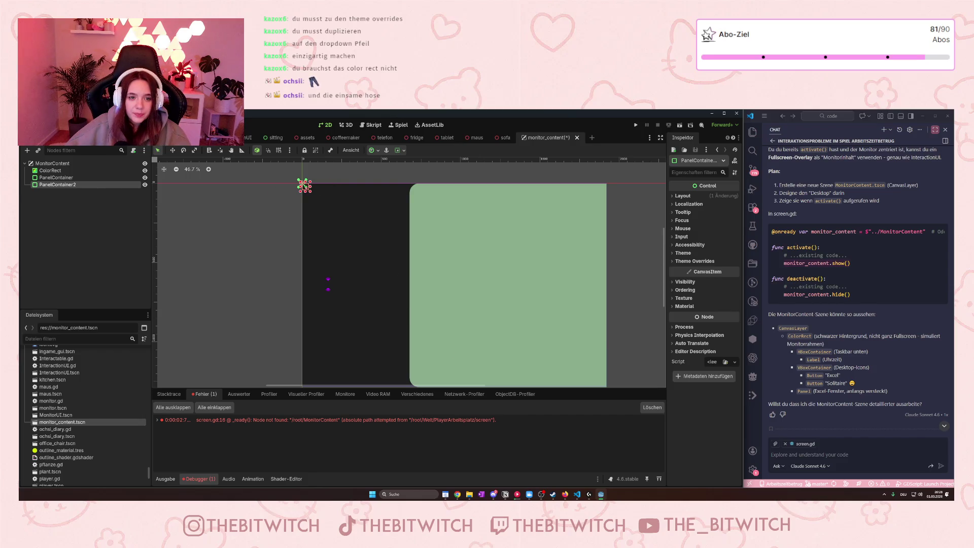
pyautogui.moveTo(306, 189)
pyautogui.mouseDown()
pyautogui.moveTo(385, 370)
pyautogui.moveTo(406, 371)
pyautogui.mouseUp()
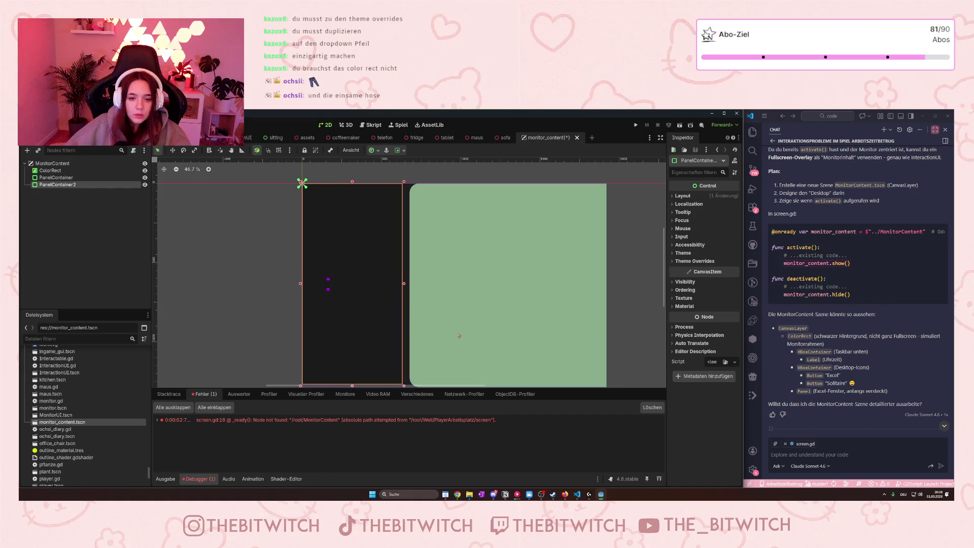
pyautogui.click(519, 328)
pyautogui.scroll(-1, 518, 328)
pyautogui.scroll(2, 532, 355)
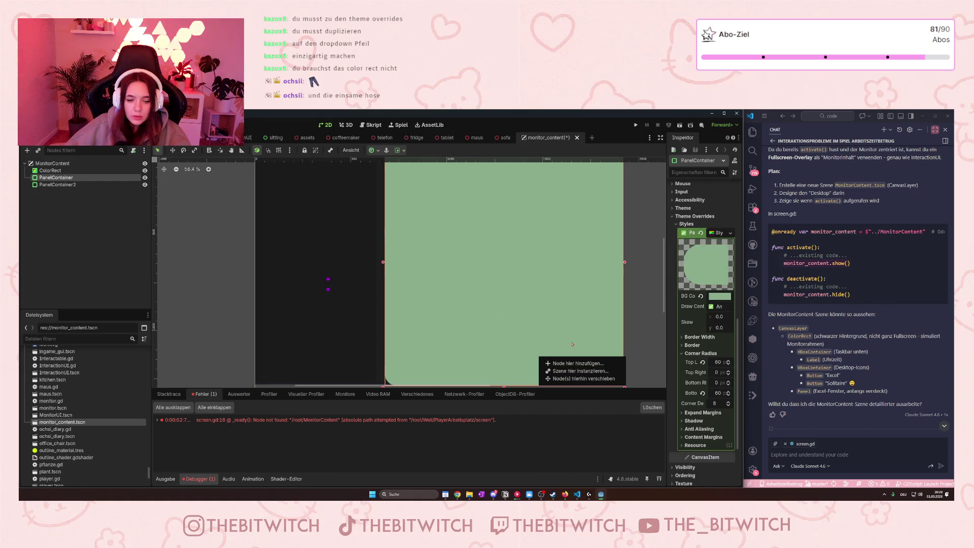
# - Nudge the green panel's bottom edge slightly up and back down
pyautogui.moveTo(626, 331); pyautogui.dragTo(622, 321)
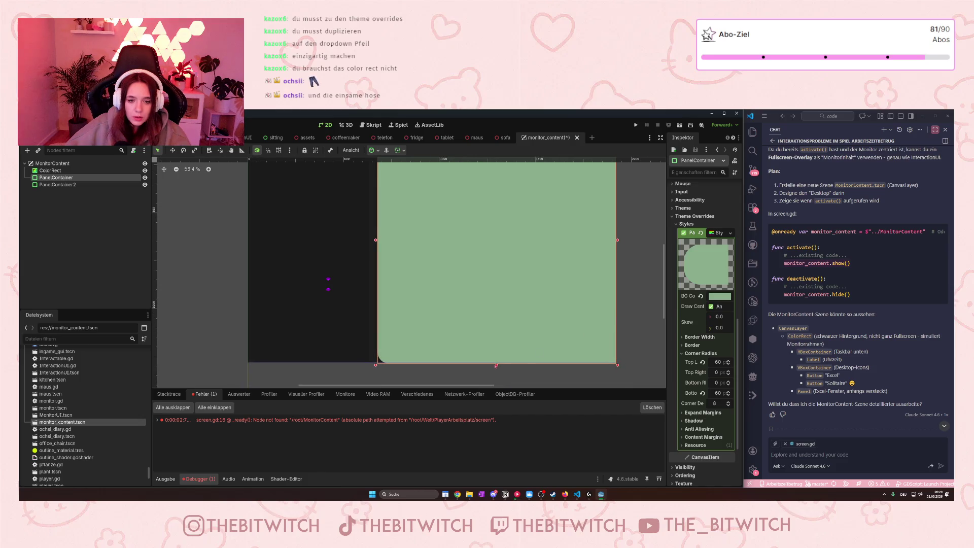
pyautogui.moveTo(496, 366); pyautogui.dragTo(496, 364)
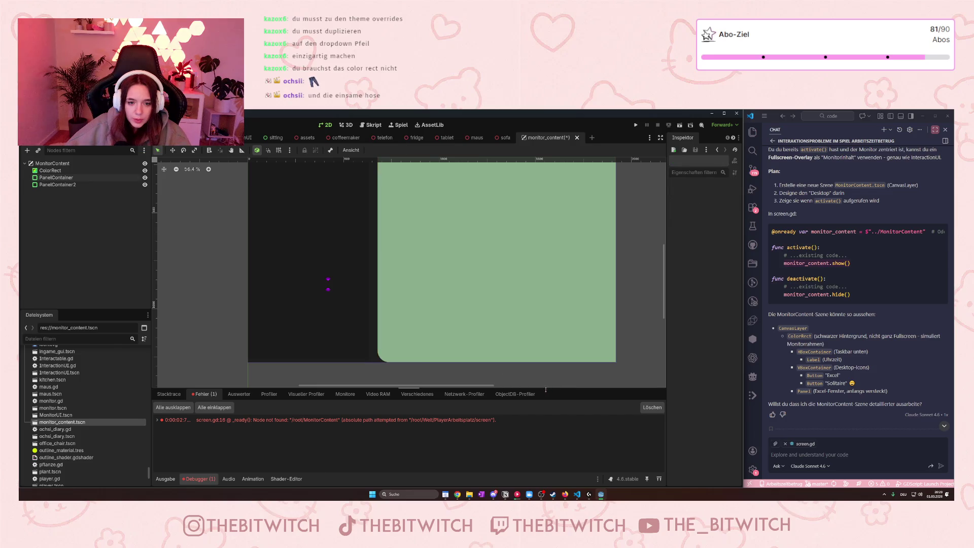
pyautogui.scroll(4, 514, 366)
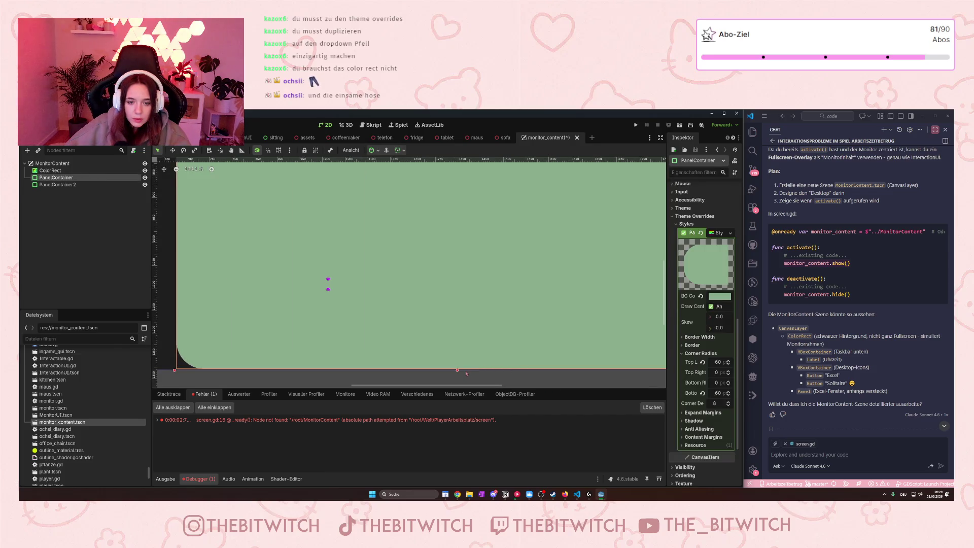
pyautogui.scroll(10, 467, 374)
pyautogui.moveTo(455, 368); pyautogui.dragTo(455, 370)
# - Select PanelContainer2 in the Scene dock
pyautogui.scroll(-14, 461, 368)
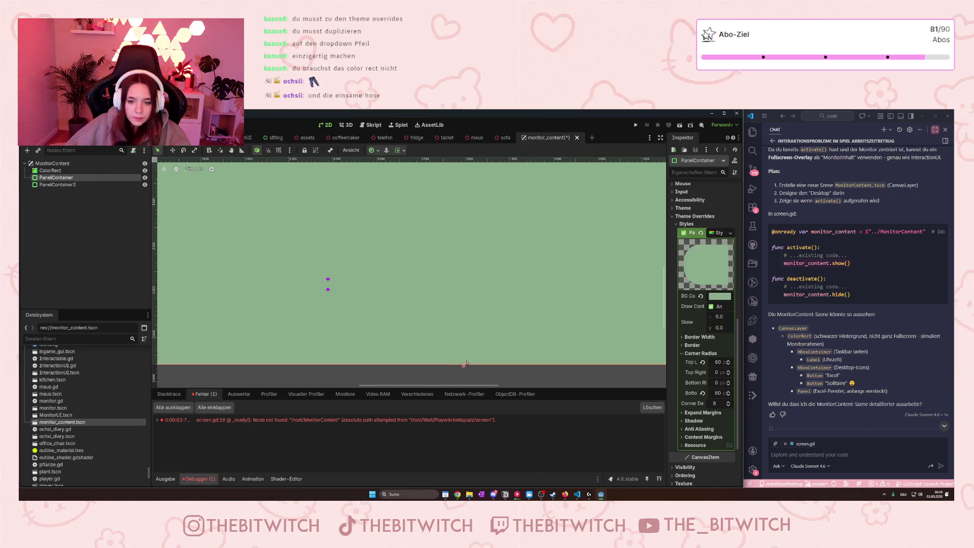
pyautogui.scroll(10, 471, 363)
pyautogui.hscroll(5, 481, 239)
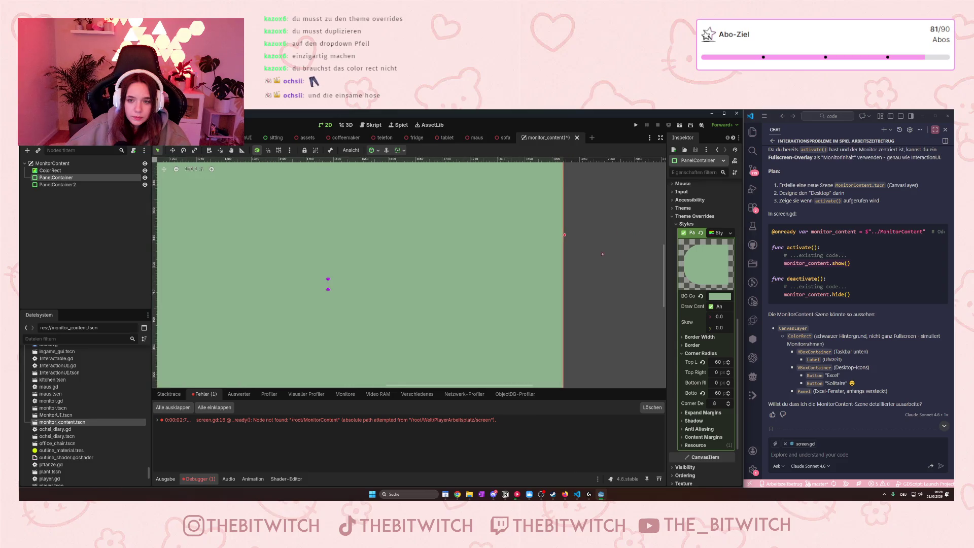
pyautogui.scroll(-2, 427, 168)
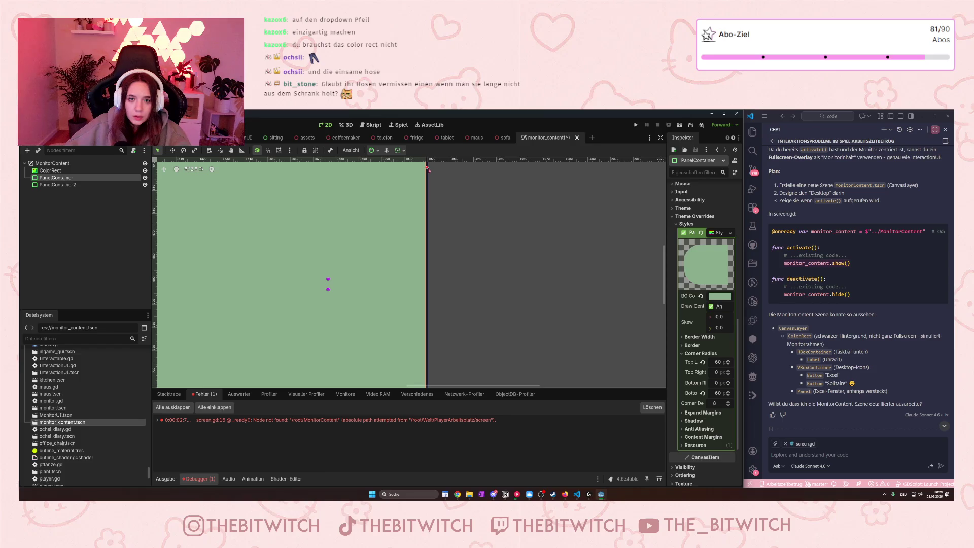
pyautogui.scroll(-6, 435, 203)
pyautogui.scroll(7, 438, 213)
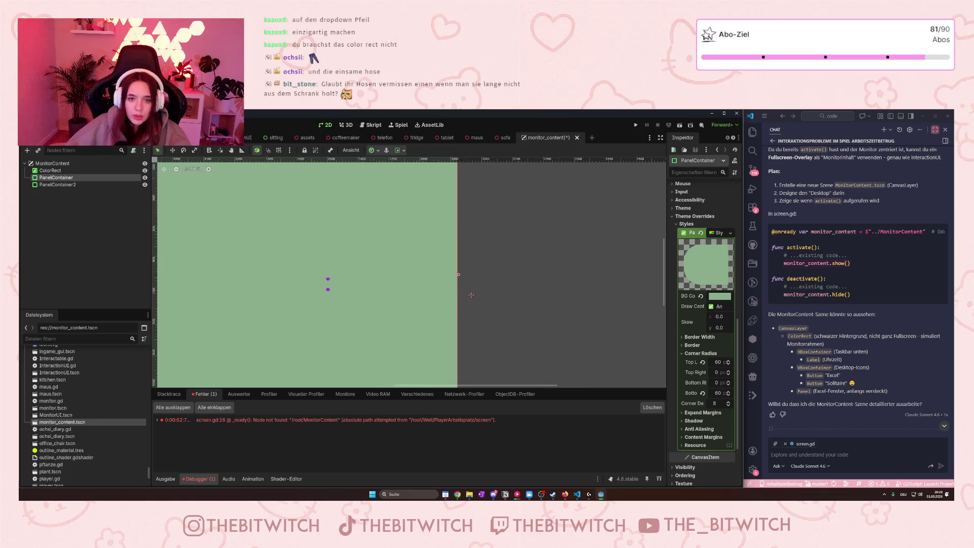
pyautogui.scroll(-13, 328, 282)
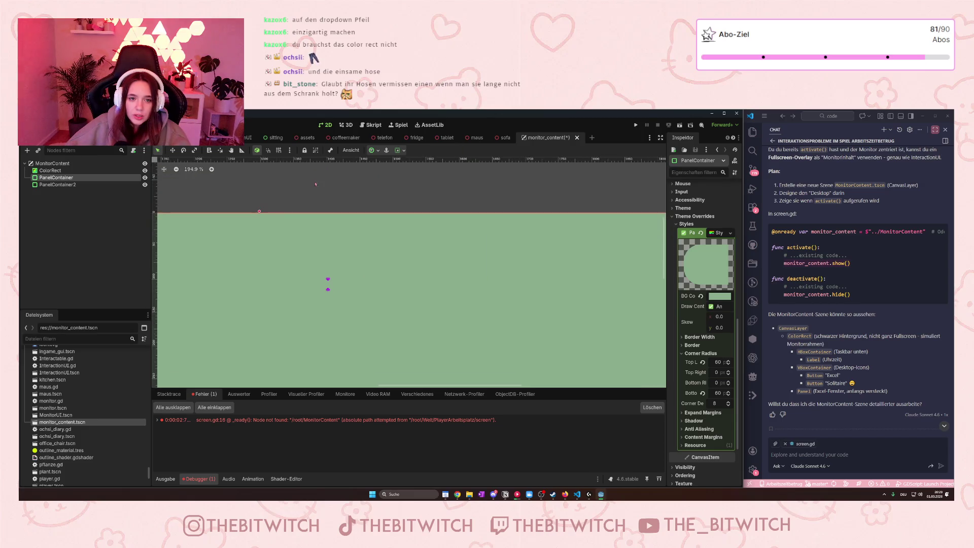
pyautogui.hscroll(-3, 389, 263)
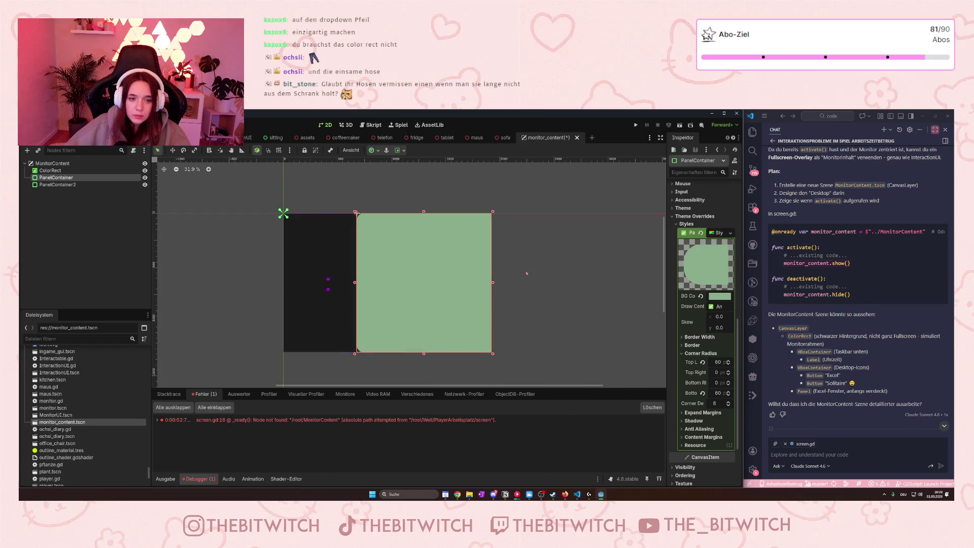
pyautogui.scroll(2, 355, 228)
pyautogui.click(53, 185)
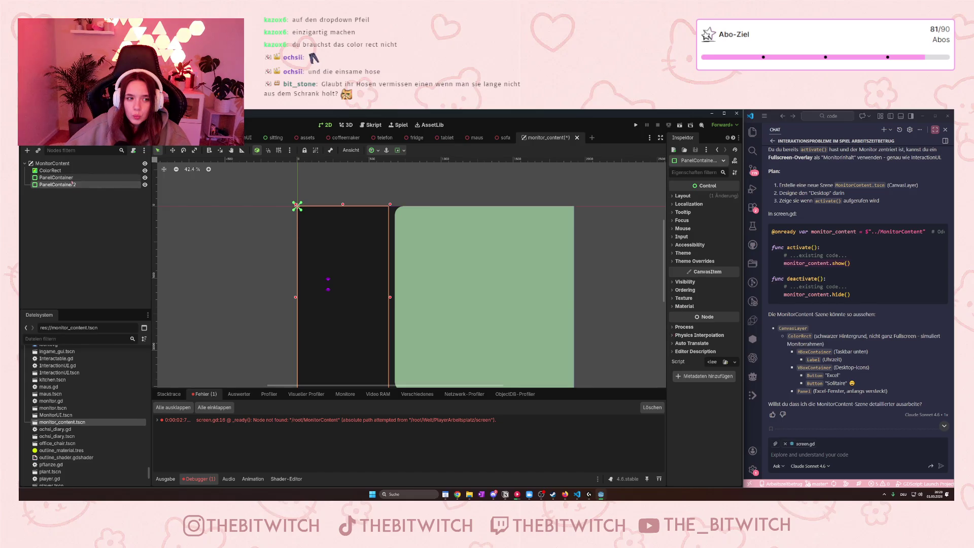
# - Select PanelContainer2 and give its Panel style override a new StyleBoxFlat
pyautogui.click(56, 177)
pyautogui.click(71, 185)
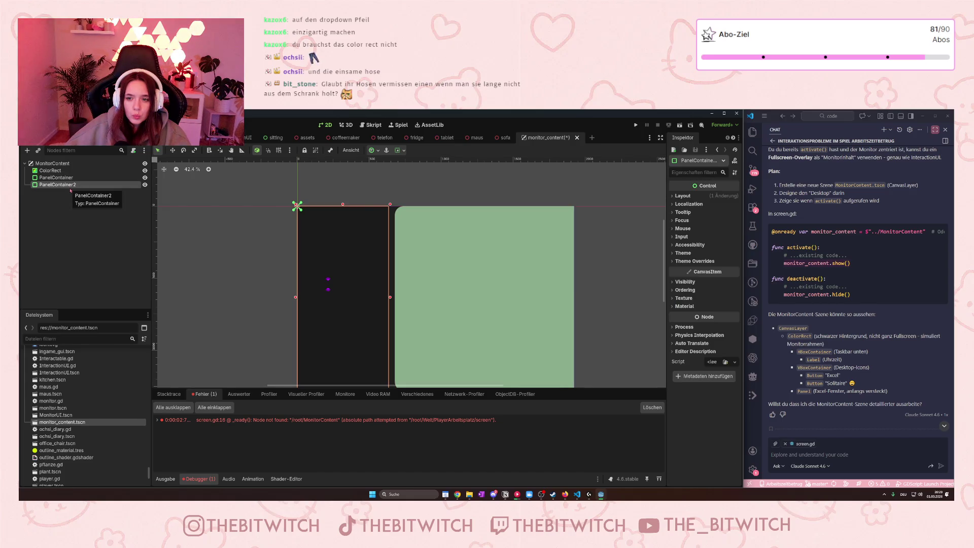
pyautogui.click(677, 262)
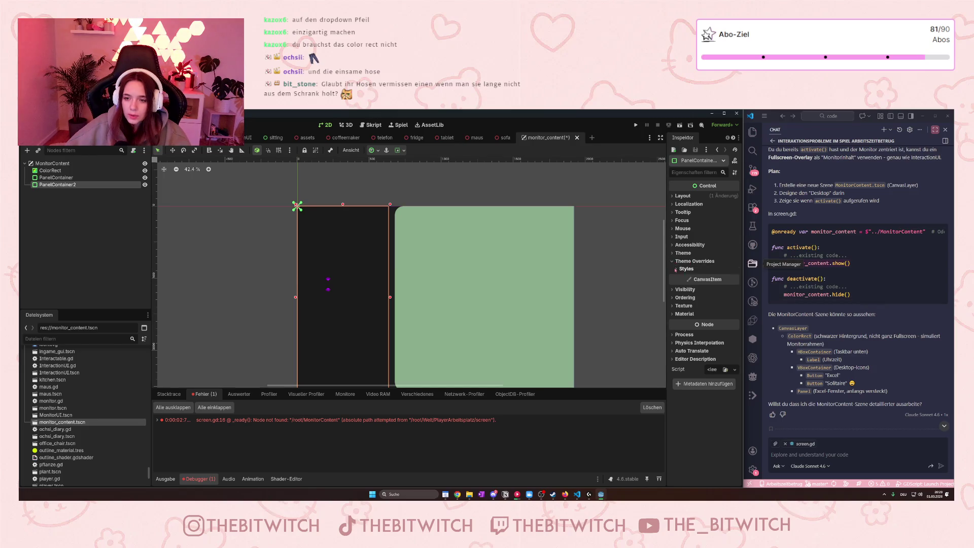
pyautogui.click(677, 269)
pyautogui.click(727, 279)
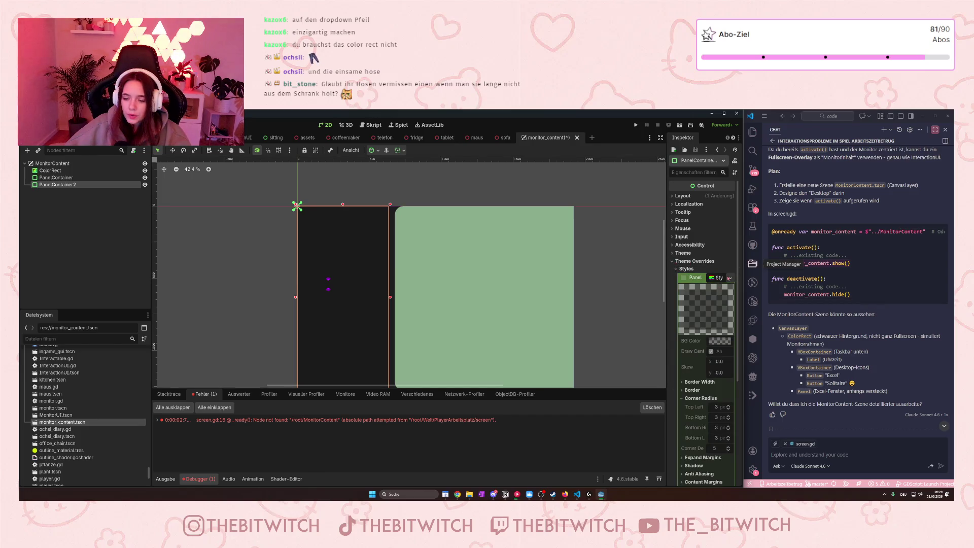
pyautogui.click(730, 279)
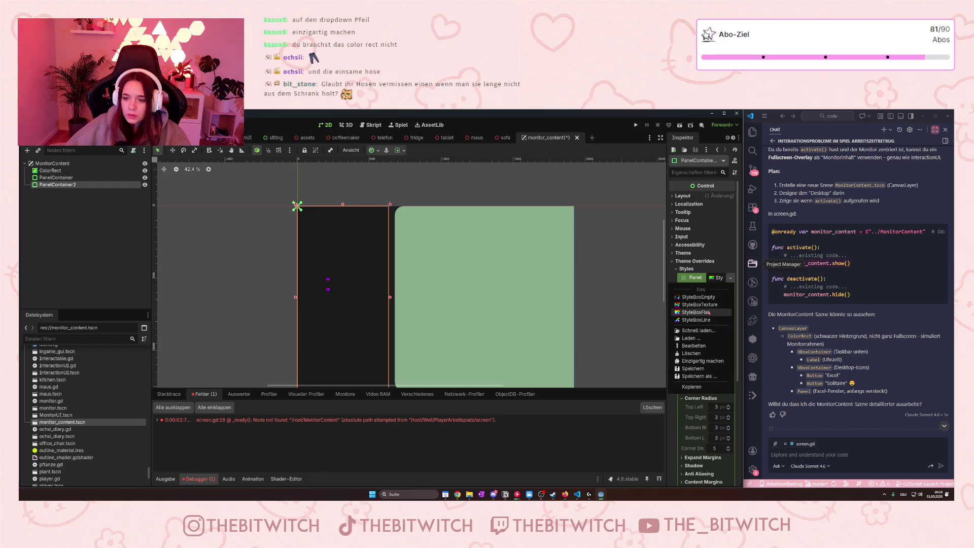
pyautogui.click(696, 312)
# - Set the StyleBoxFlat background to brown and its top-right corner radius to 60
pyautogui.scroll(-1, 586, 288)
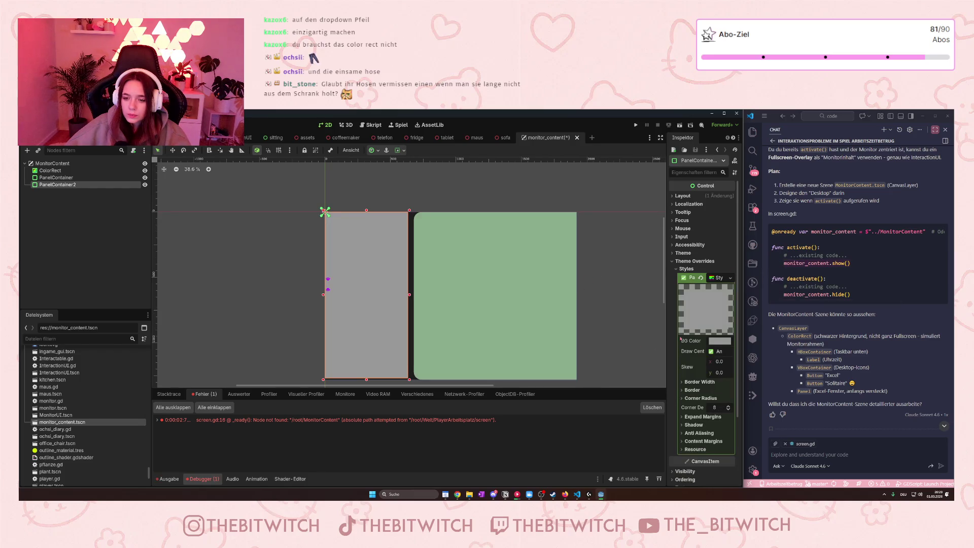
pyautogui.click(713, 343)
pyautogui.moveTo(721, 173); pyautogui.dragTo(725, 190)
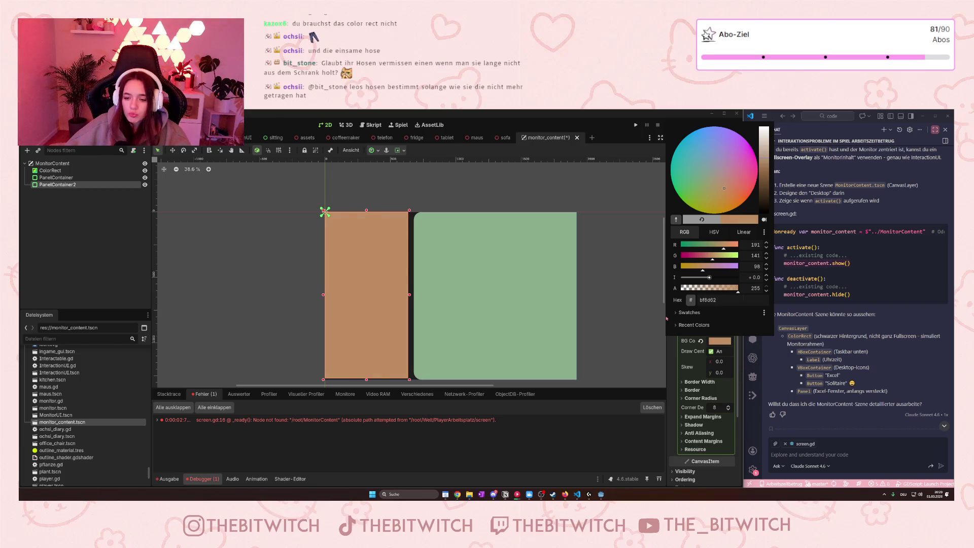
pyautogui.click(701, 398)
pyautogui.click(701, 398)
pyautogui.click(717, 417)
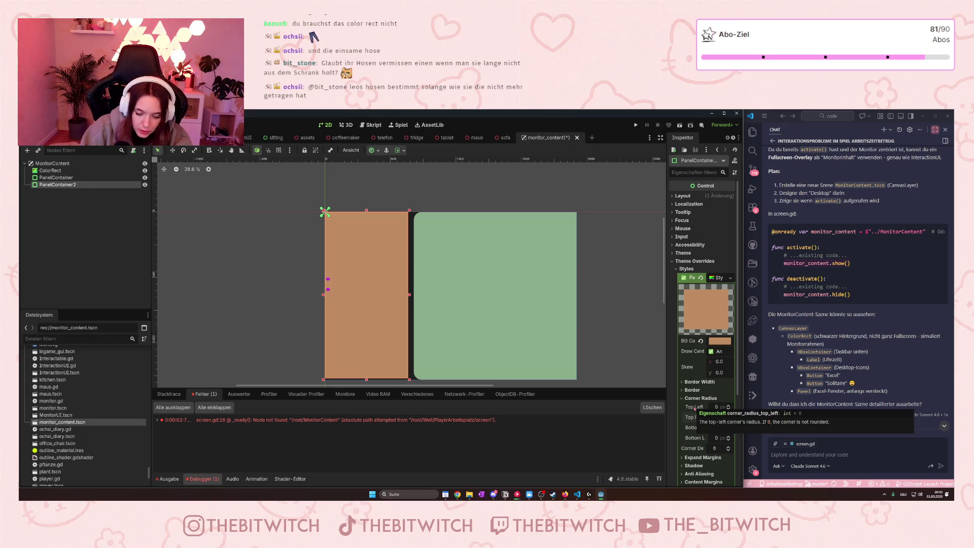
pyautogui.write('80')
pyautogui.press('Return')
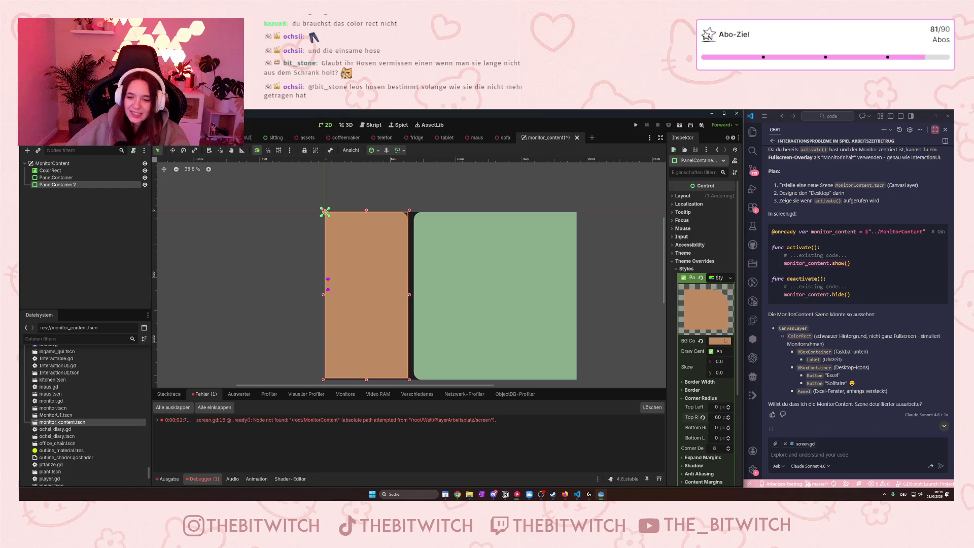
# - Set the StyleBoxFlat bottom-right corner radius to 60
pyautogui.scroll(-2, 710, 382)
pyautogui.click(718, 400)
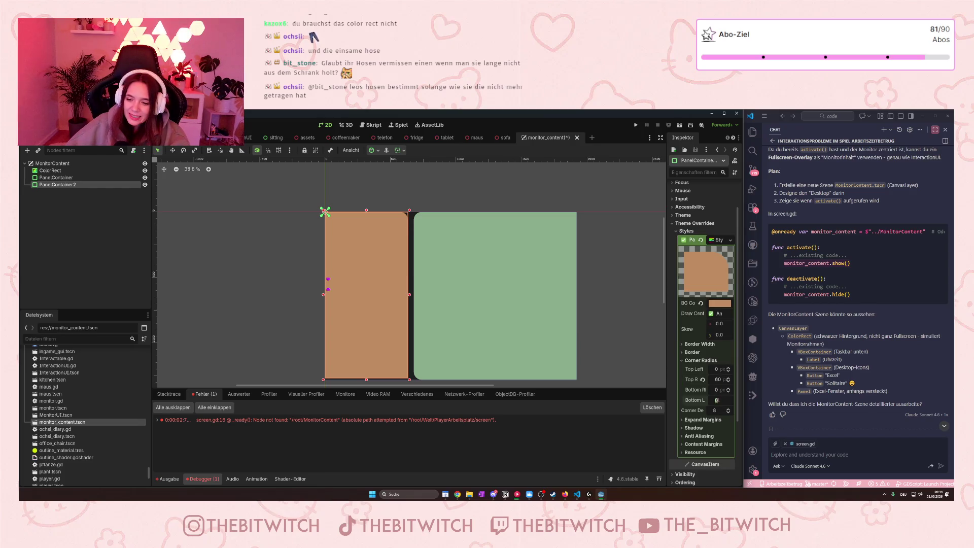
pyautogui.click(717, 390)
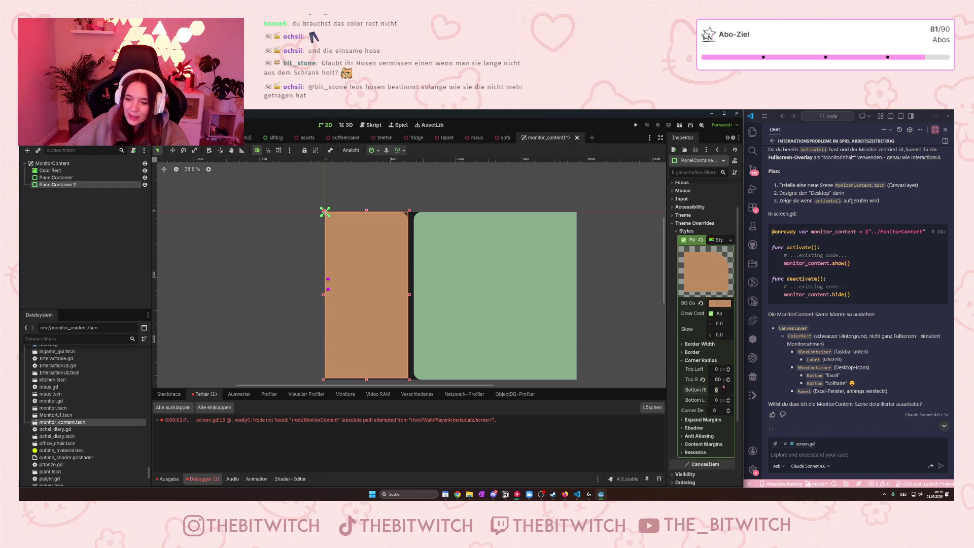
pyautogui.write('60')
pyautogui.press('Return')
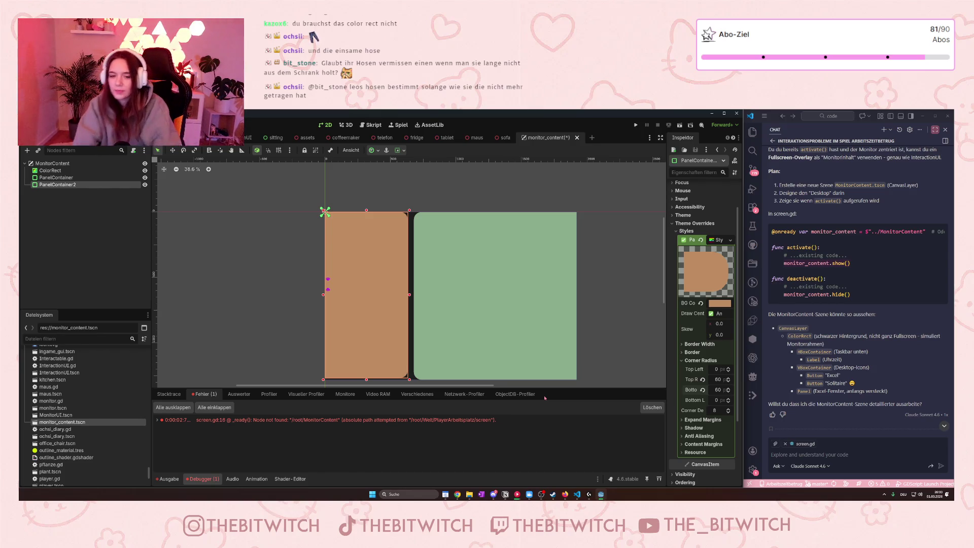
# - Drag the brown panel's bottom edge slightly lower
pyautogui.scroll(5, 380, 372)
pyautogui.rightClick(387, 363)
pyautogui.scroll(5, 357, 299)
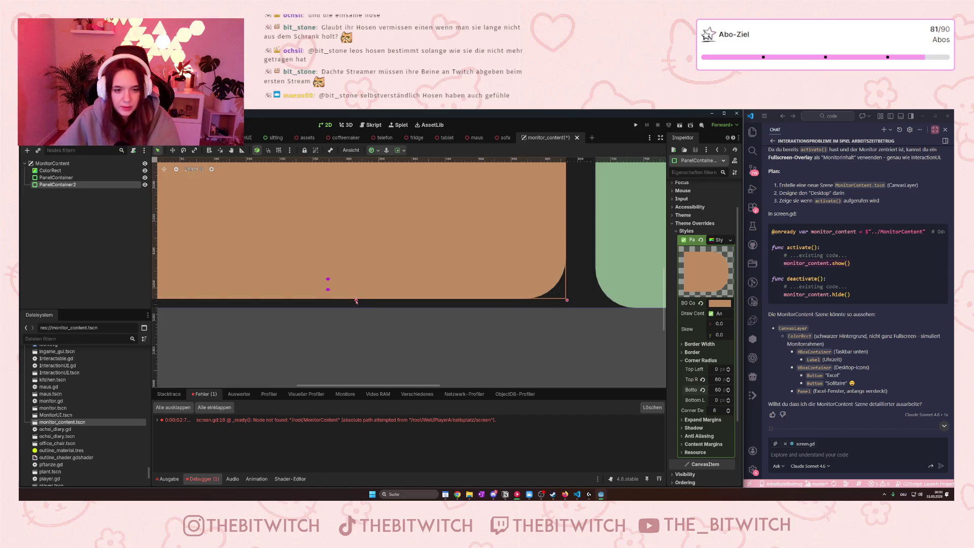
pyautogui.moveTo(356, 301); pyautogui.dragTo(356, 308)
# - Deselect and inspect the finished brown and green rounded panels on the canvas
pyautogui.scroll(5, 356, 309)
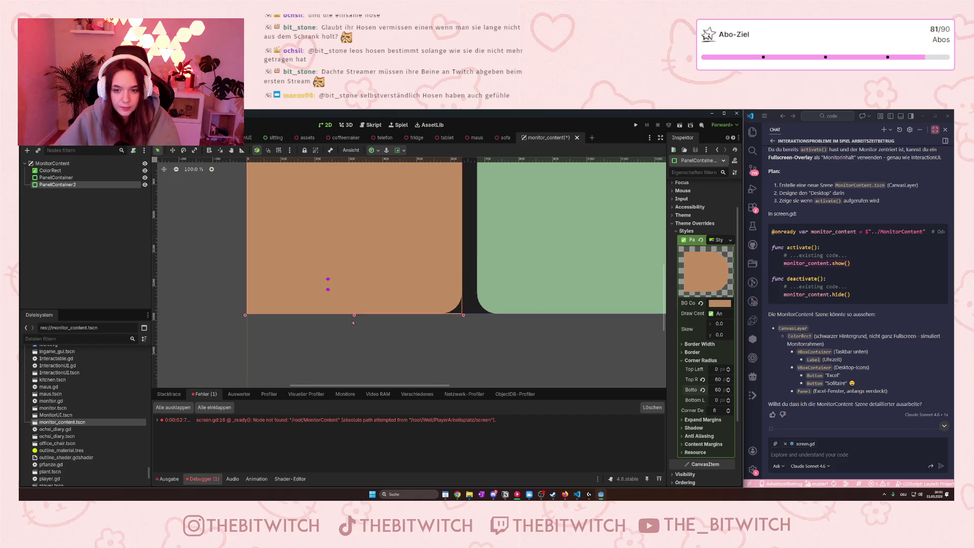
pyautogui.scroll(5, 279, 336)
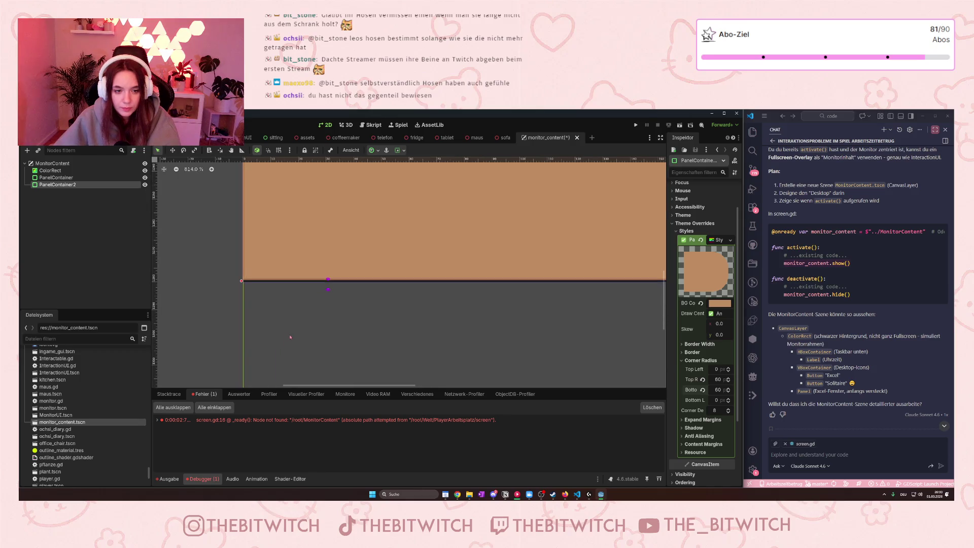
pyautogui.hscroll(10, 543, 304)
pyautogui.scroll(1, 527, 304)
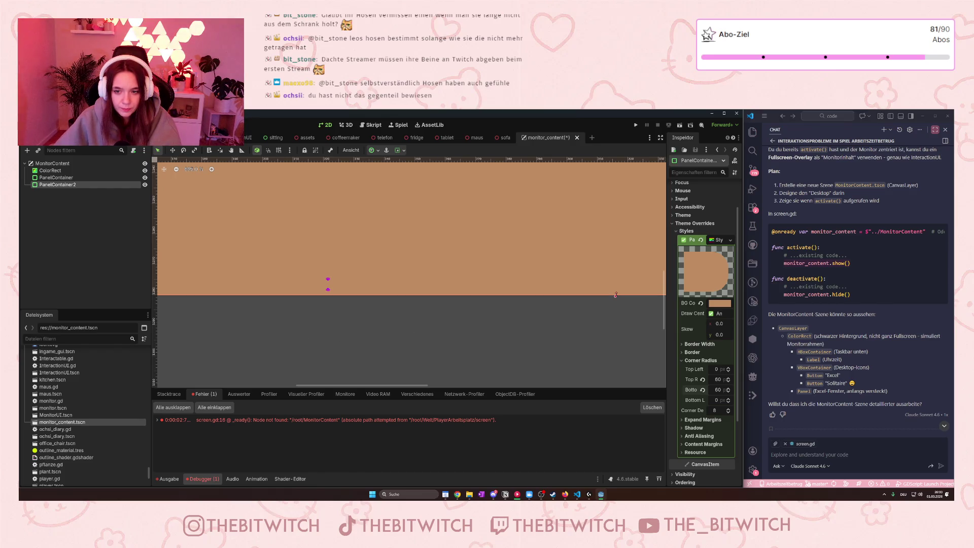
pyautogui.scroll(-5, 530, 343)
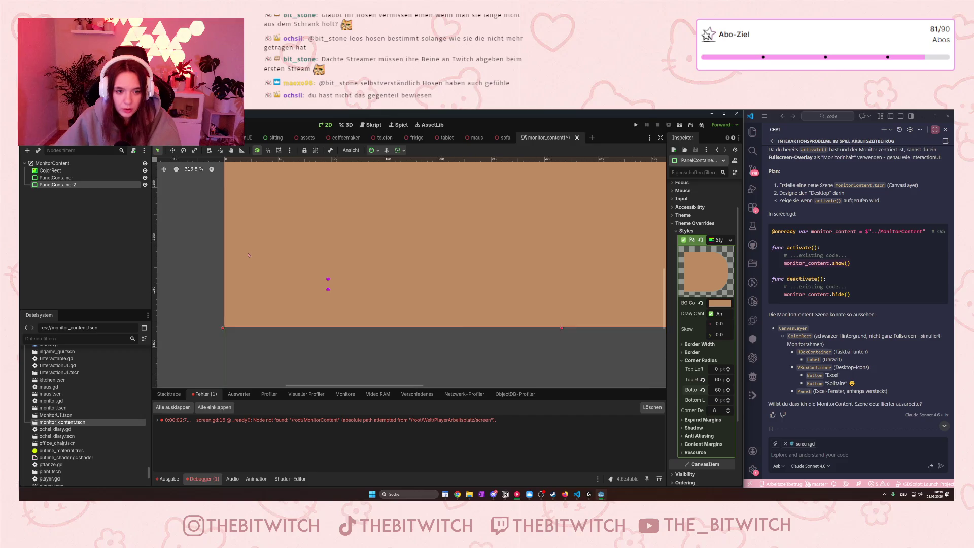
pyautogui.scroll(-6, 209, 244)
pyautogui.rightClick(187, 213)
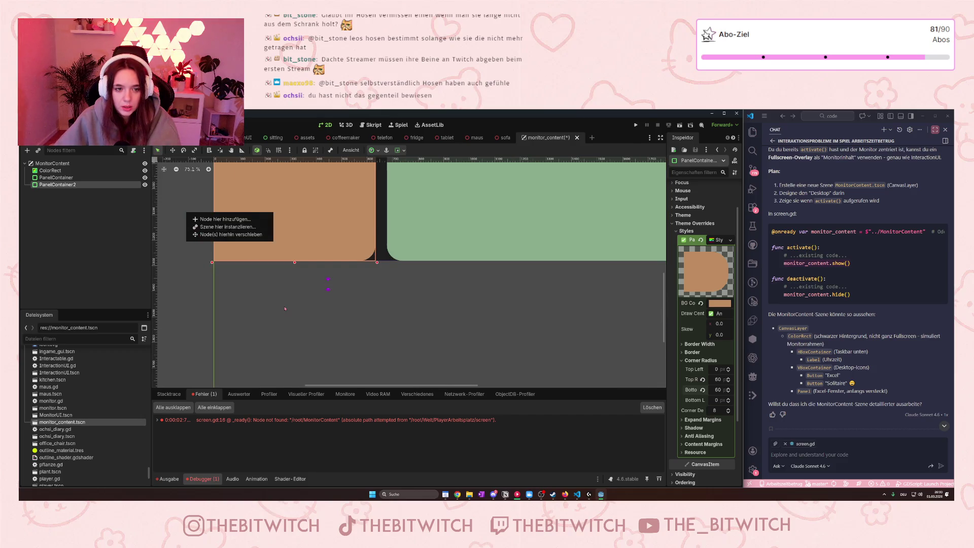
pyautogui.scroll(10, 274, 274)
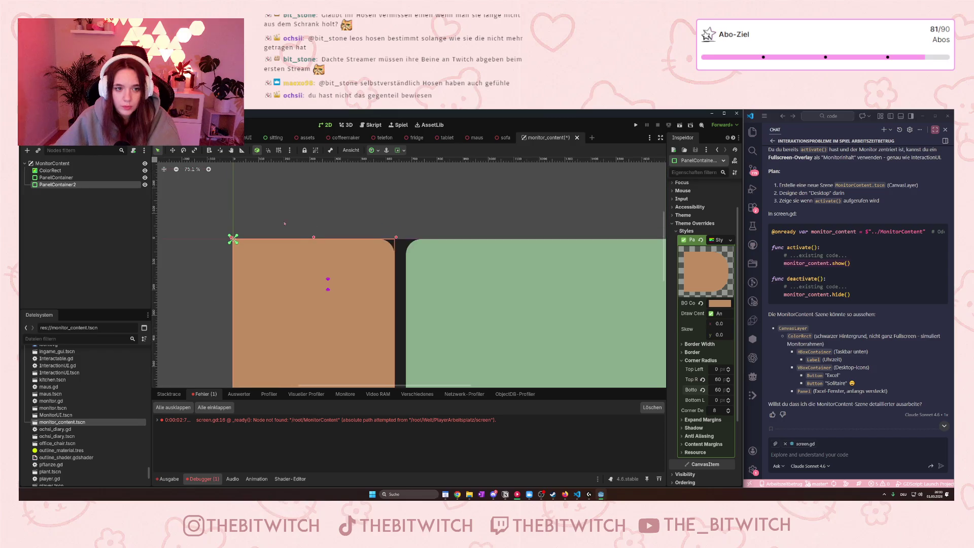
pyautogui.scroll(5, 343, 230)
pyautogui.scroll(-9, 329, 231)
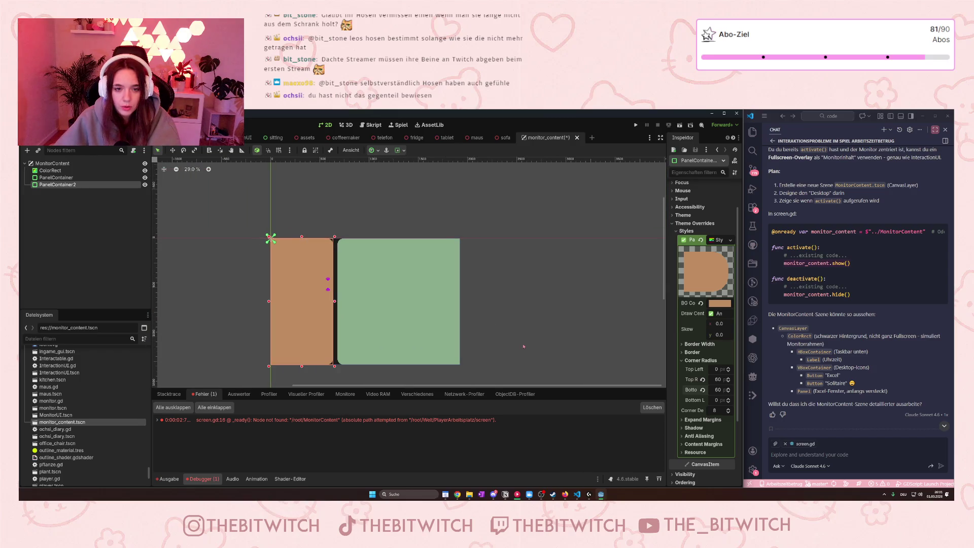
pyautogui.click(523, 347)
pyautogui.scroll(2, 274, 345)
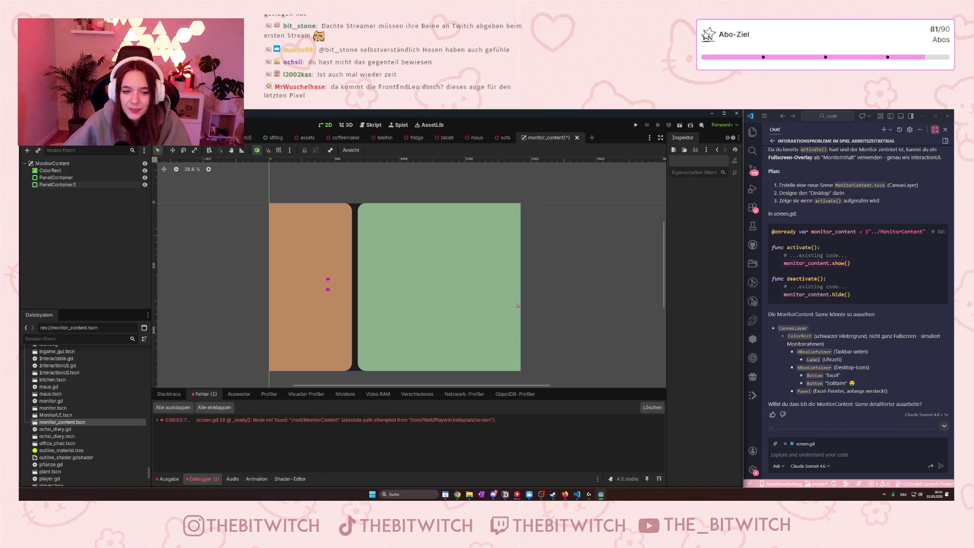
# - Save the MonitorContent scene with Ctrl+S
pyautogui.hotkey('ctrl', 's')
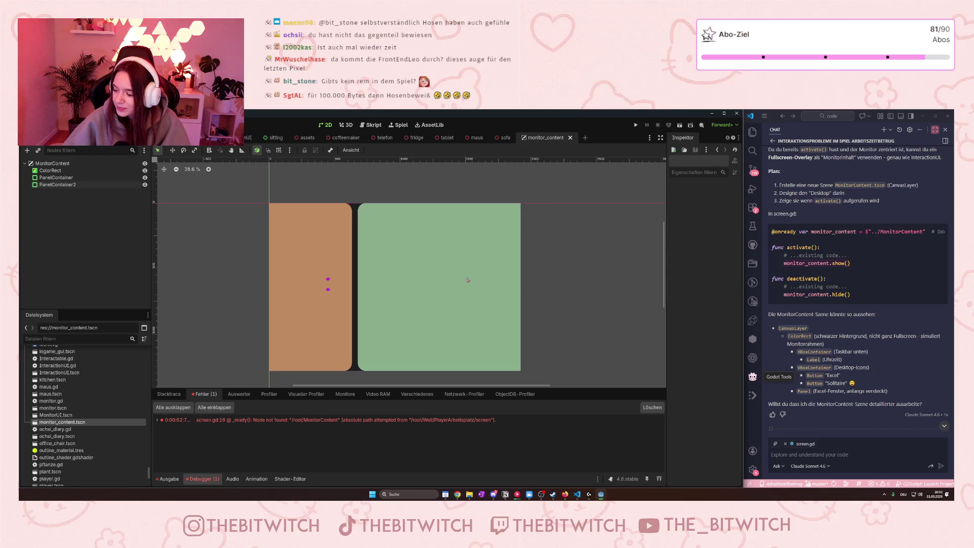
pyautogui.scroll(-10, 810, 227)
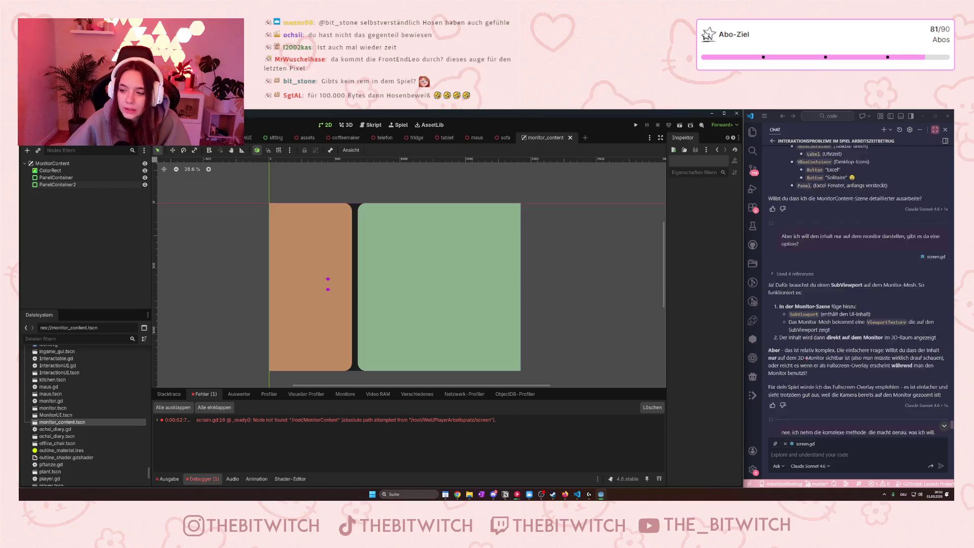
pyautogui.scroll(-5, 810, 227)
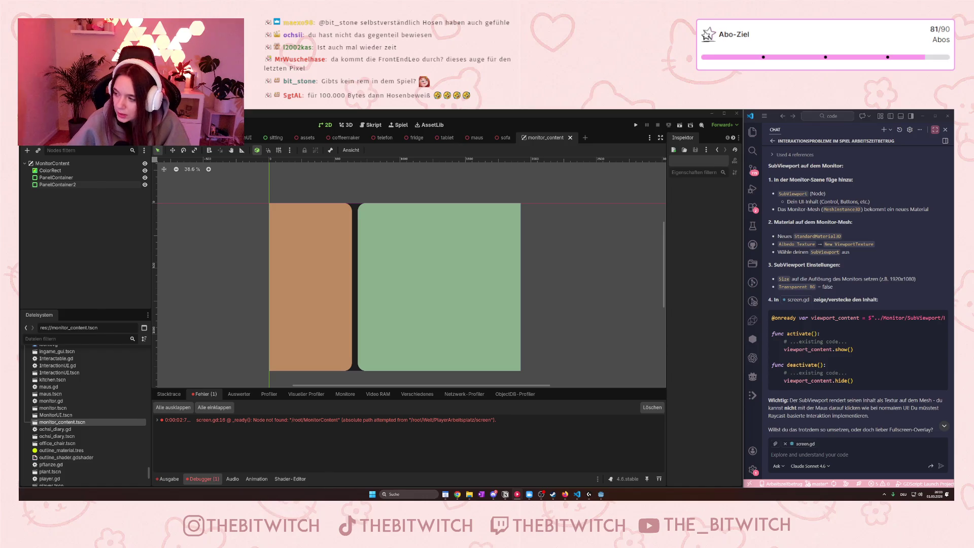
pyautogui.click(328, 284)
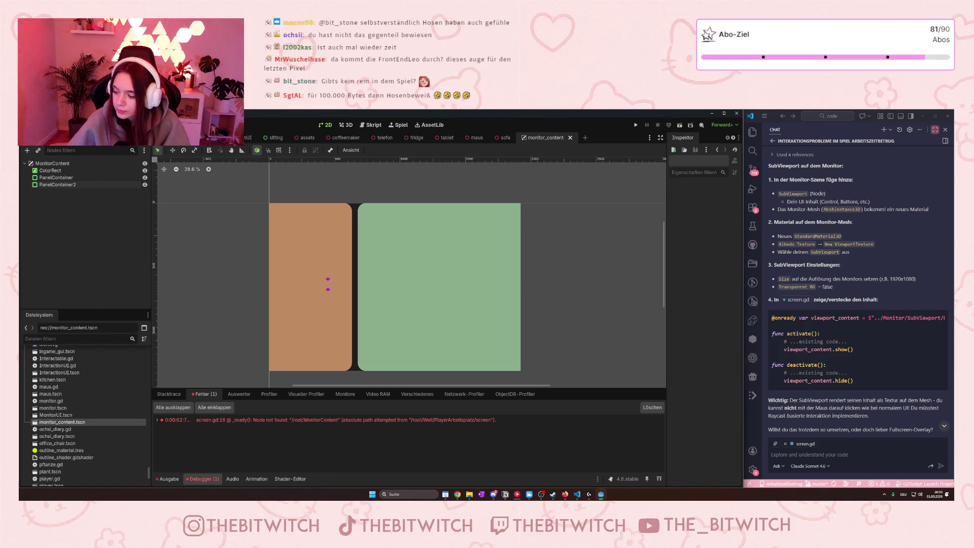
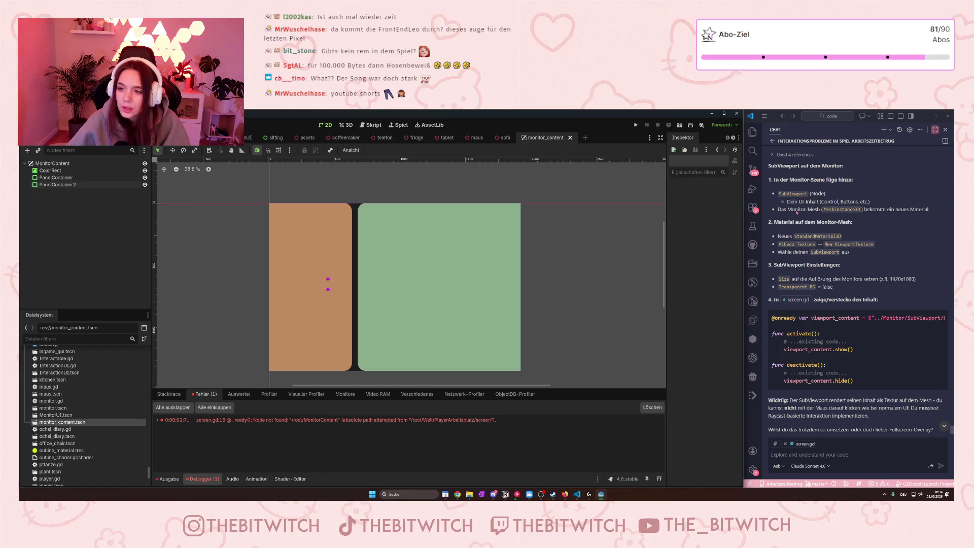
# - Add a SubViewportContainer child node under the MonitorContent root node
pyautogui.click(52, 163)
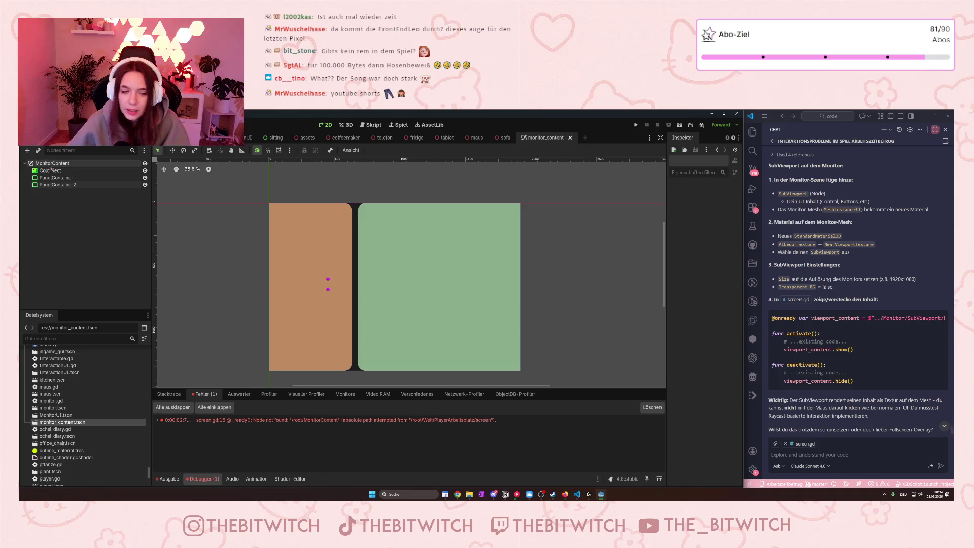
pyautogui.rightClick(65, 163)
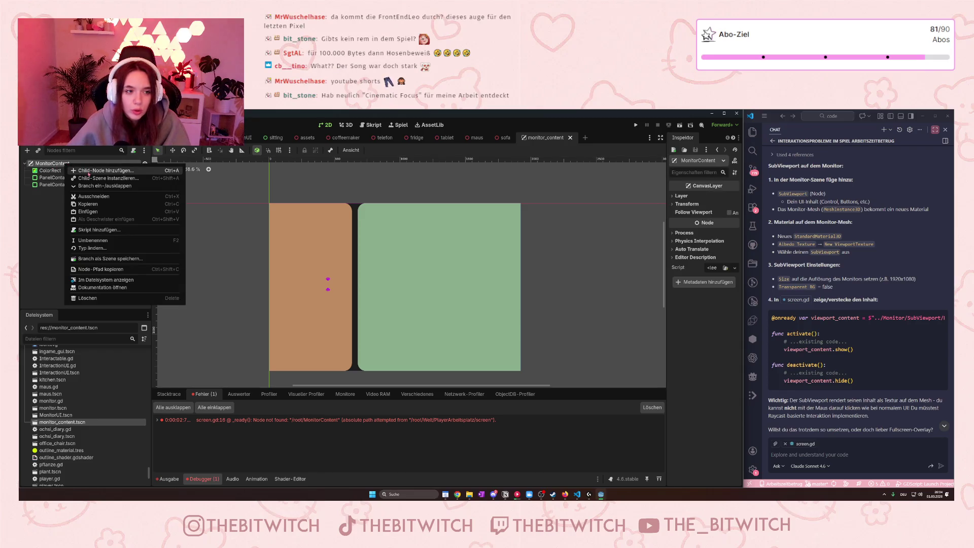
pyautogui.click(88, 172)
pyautogui.write('sub')
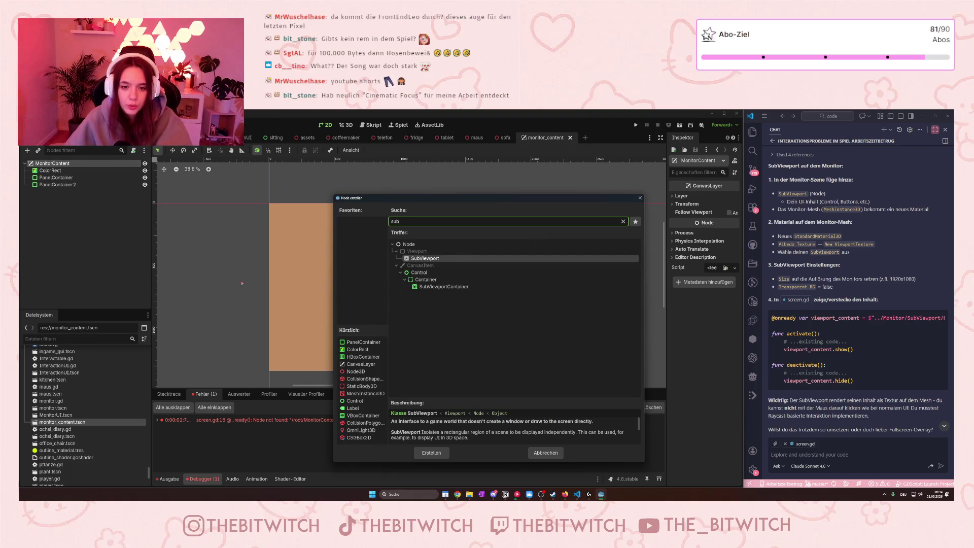
pyautogui.click(459, 287)
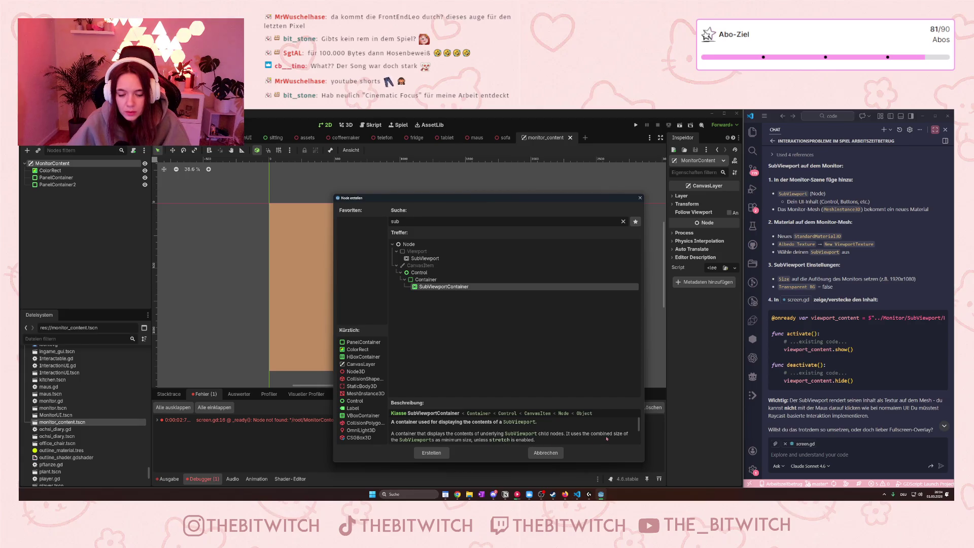
pyautogui.click(431, 453)
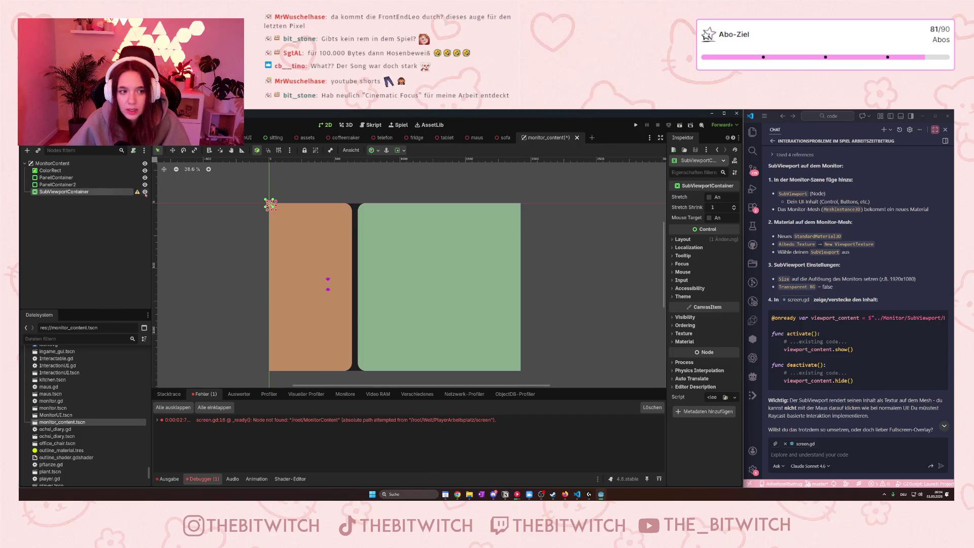
# - Read and dismiss the SubViewportContainer configuration warning, then select PanelContainer2
pyautogui.moveTo(138, 192)
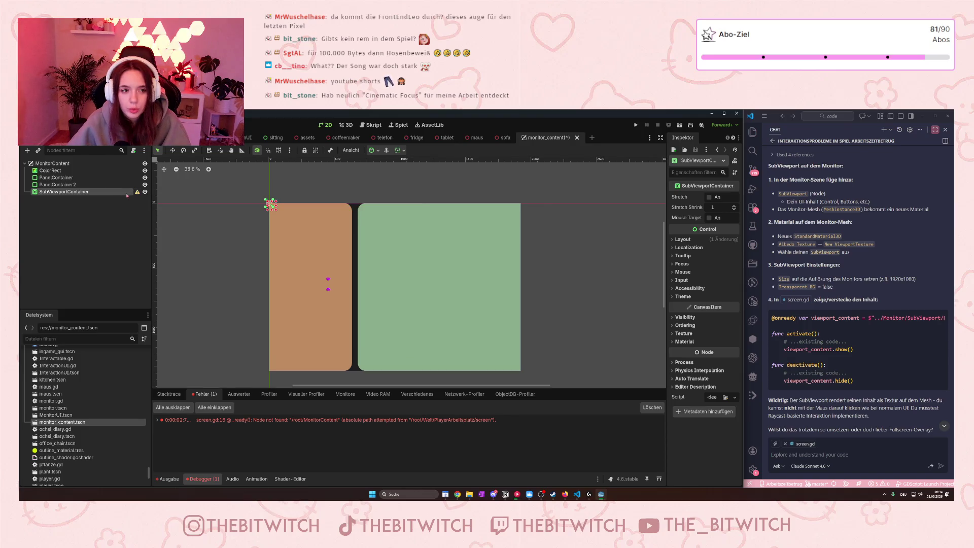
pyautogui.click(137, 192)
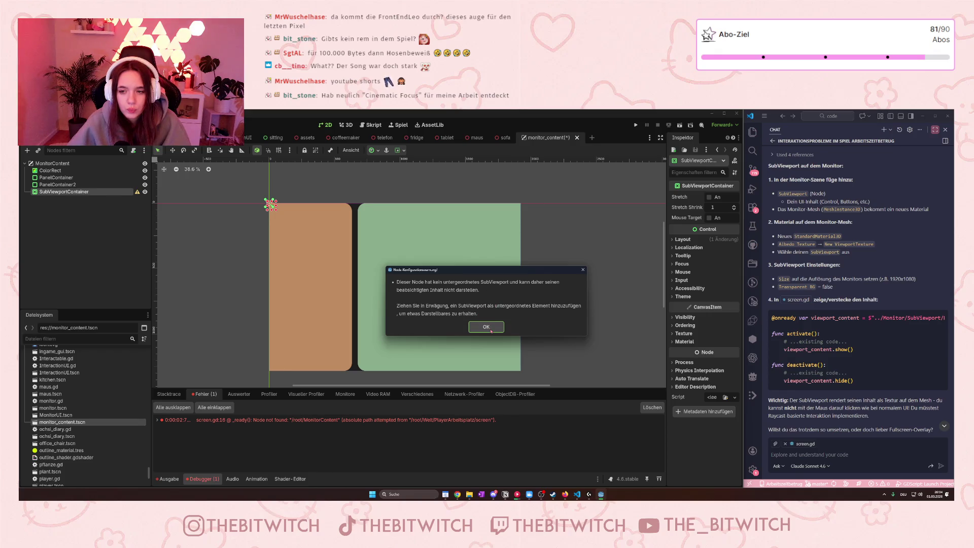
pyautogui.click(486, 327)
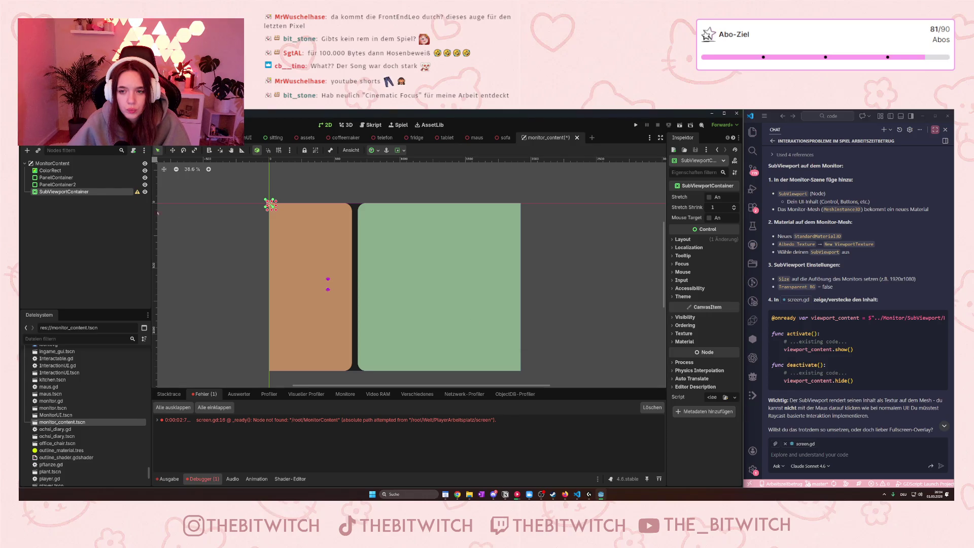
pyautogui.click(57, 184)
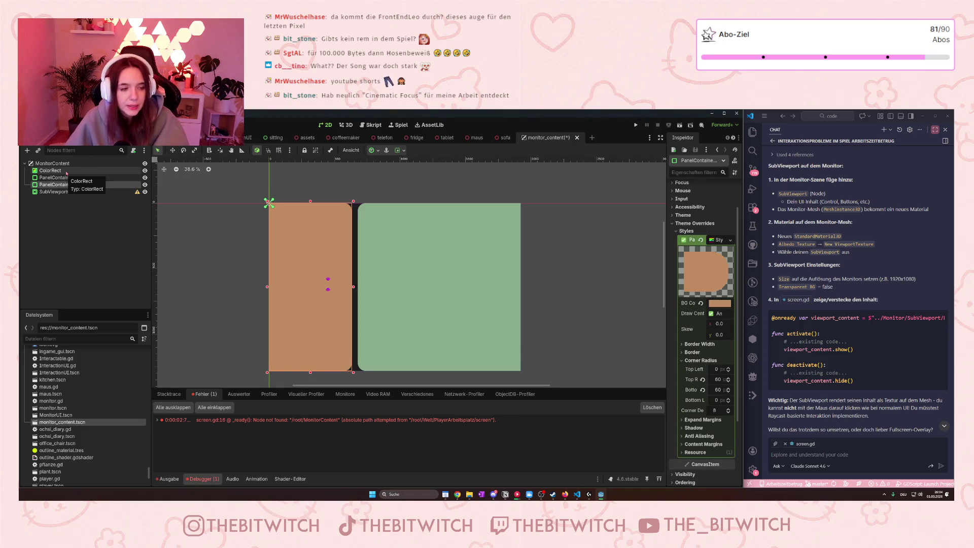
# - Reparent ColorRect and both panel containers under SubViewportContainer, leaving Stretch off, and enlarge it over both panels
pyautogui.keyDown('ctrl'); pyautogui.click(66, 177); pyautogui.keyUp('ctrl')
pyautogui.moveTo(68, 177); pyautogui.dragTo(65, 194)
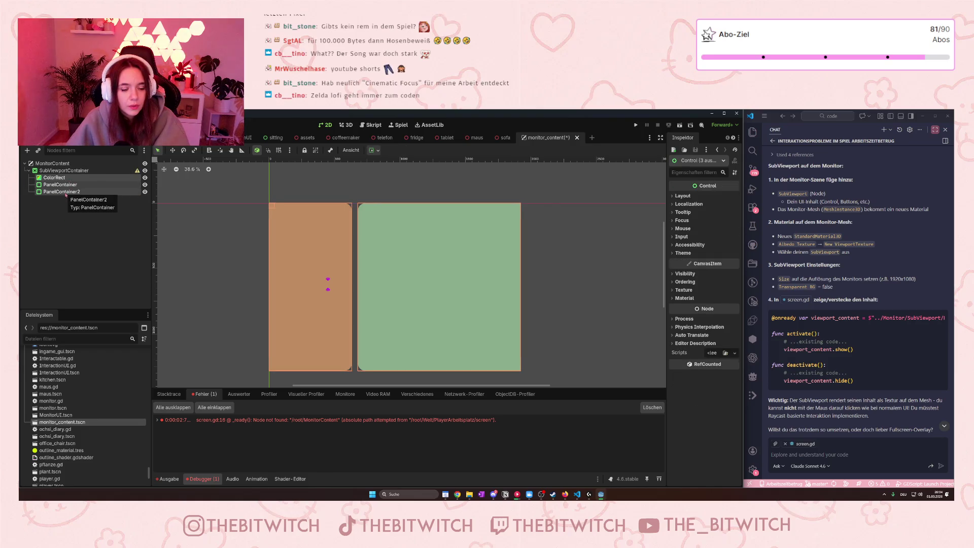
pyautogui.click(63, 170)
pyautogui.click(709, 197)
pyautogui.click(709, 197)
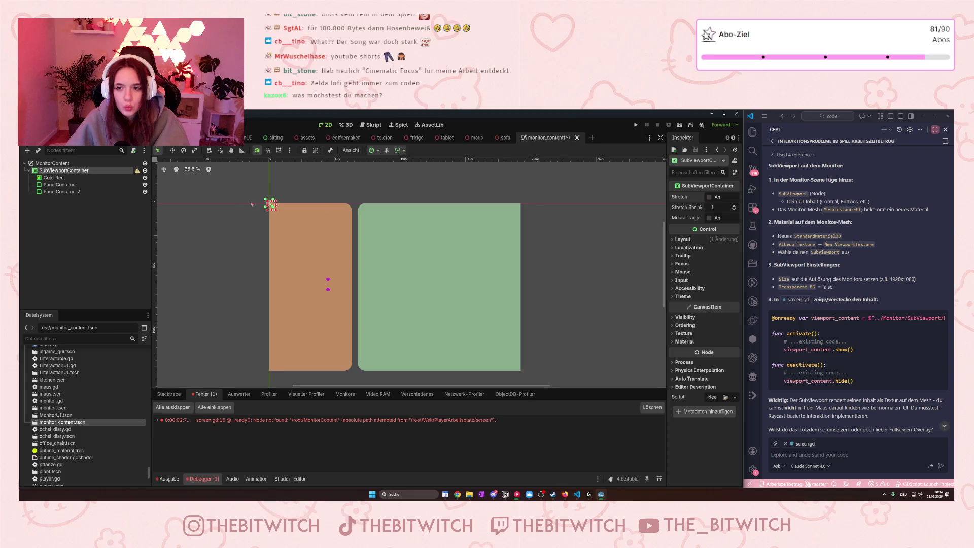
pyautogui.moveTo(276, 208)
pyautogui.mouseDown()
pyautogui.moveTo(358, 278)
pyautogui.moveTo(522, 372)
pyautogui.mouseUp()
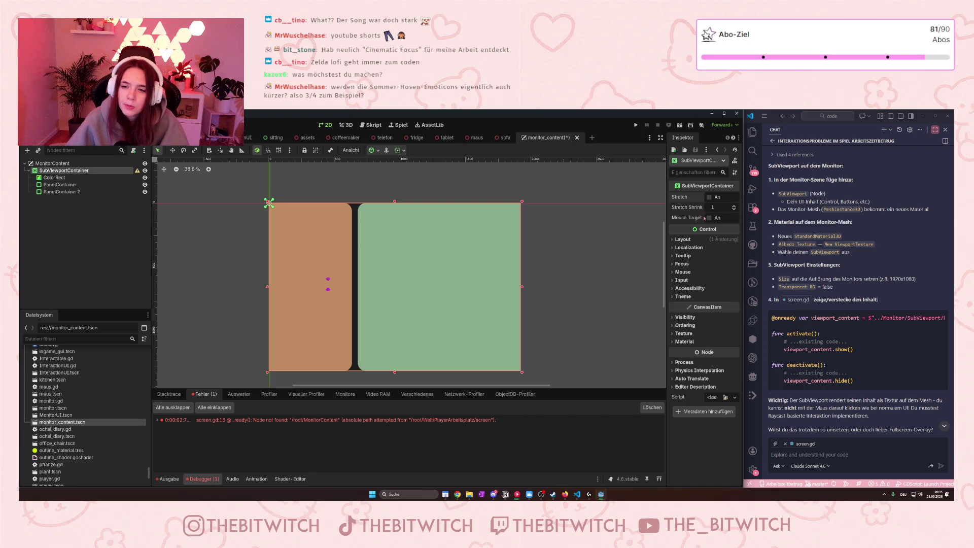
pyautogui.moveTo(687, 224)
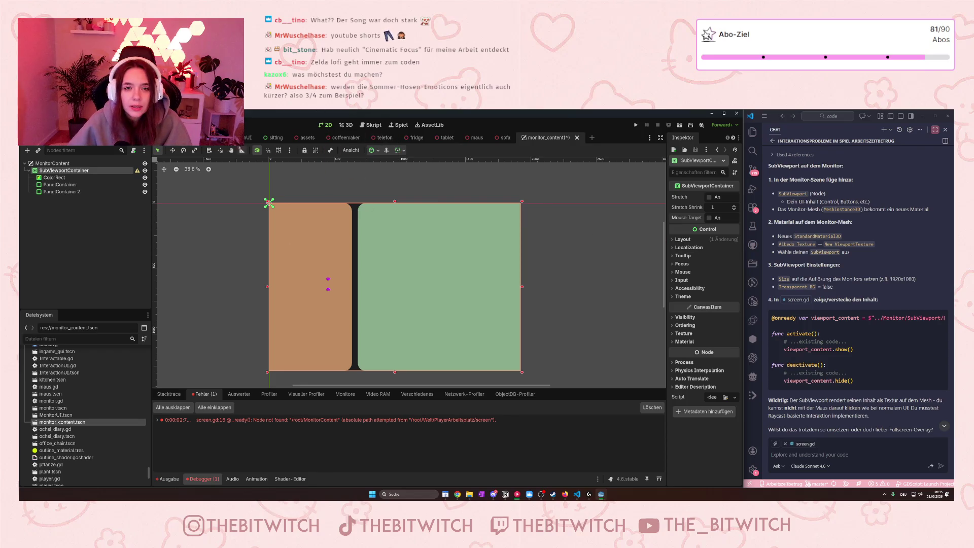
# - Save the scene, playtest by sitting at the desk, then stop the game and show the errors
pyautogui.click(636, 125)
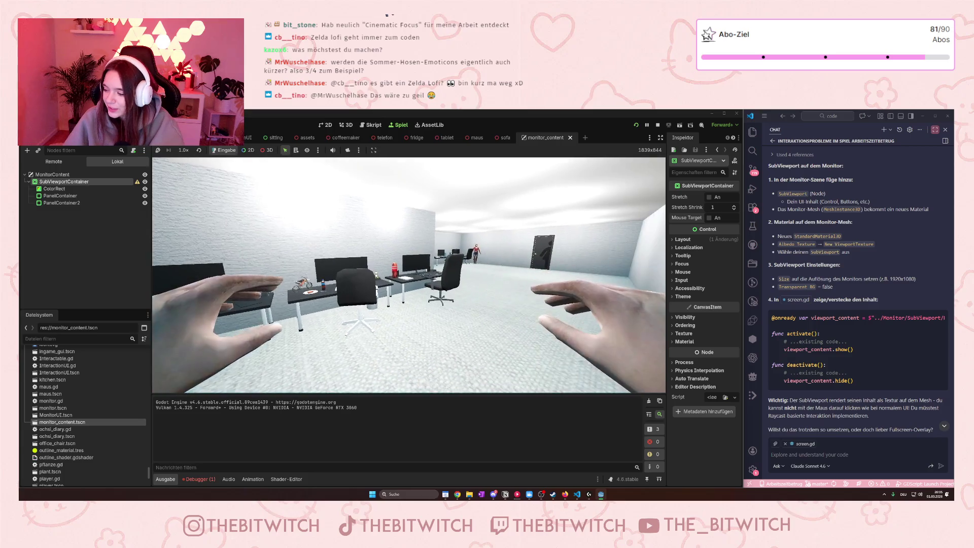
pyautogui.press('w')
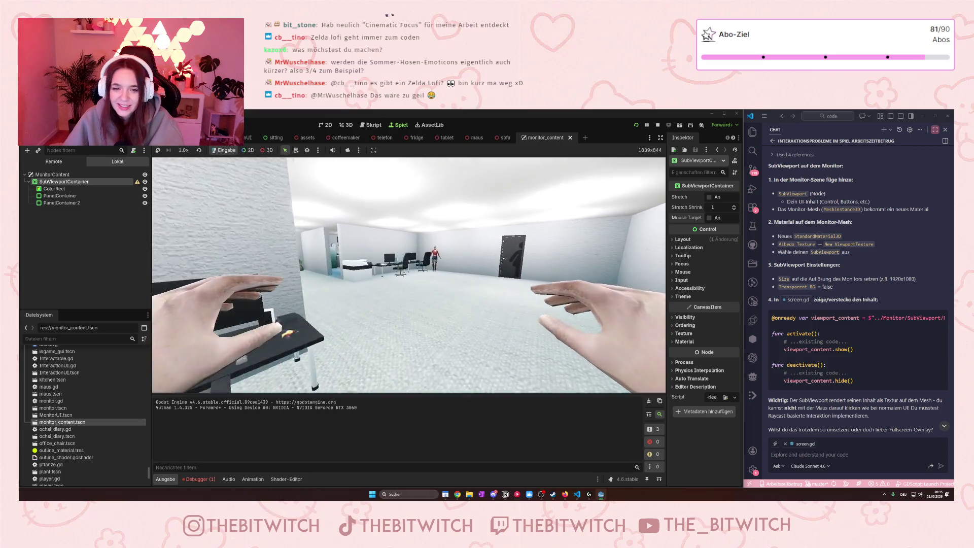
pyautogui.press('e')
pyautogui.press('e')
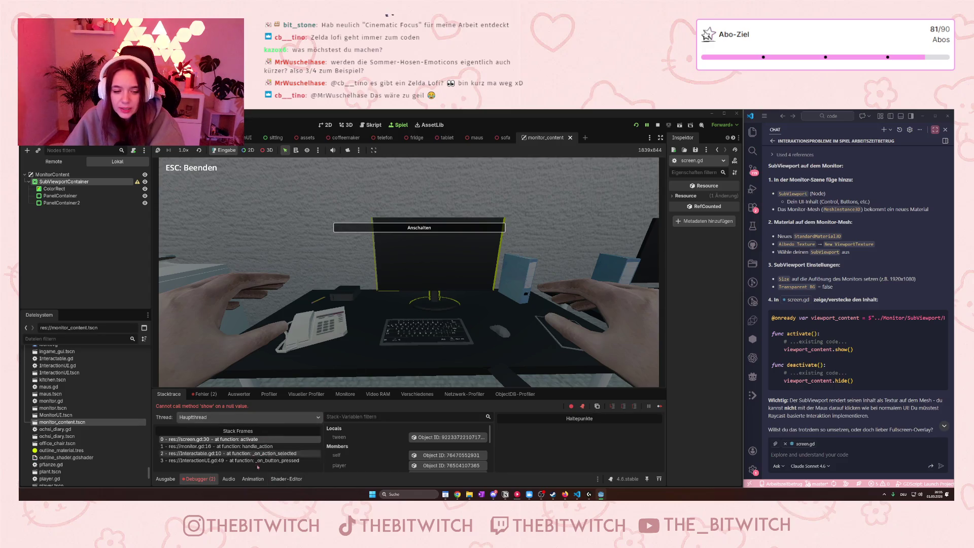
pyautogui.press('ctrl')
pyautogui.press('ctrl')
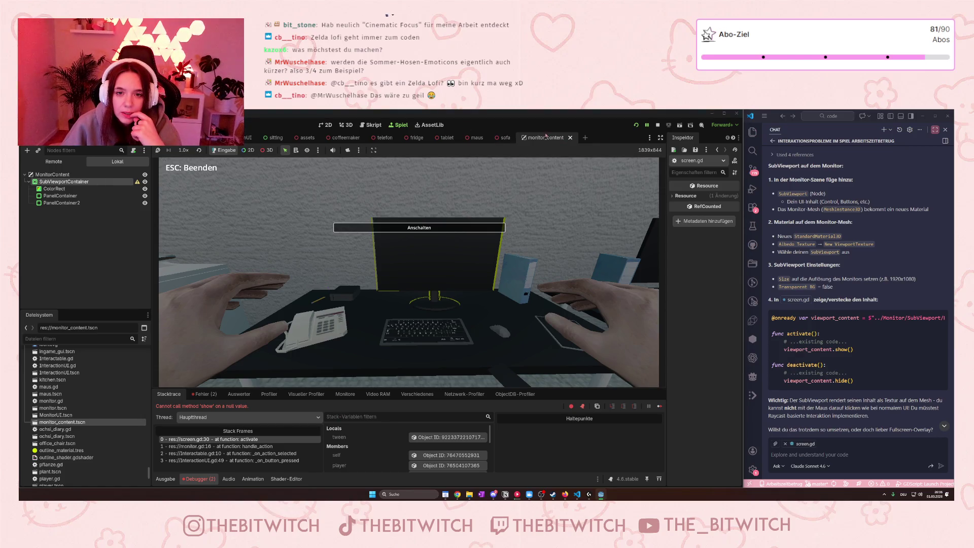
pyautogui.press('Escape')
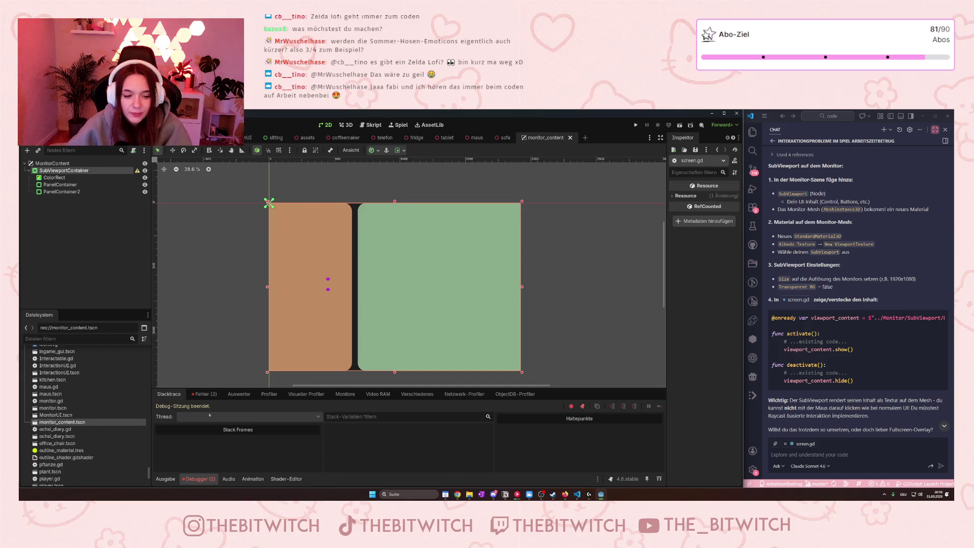
pyautogui.click(205, 395)
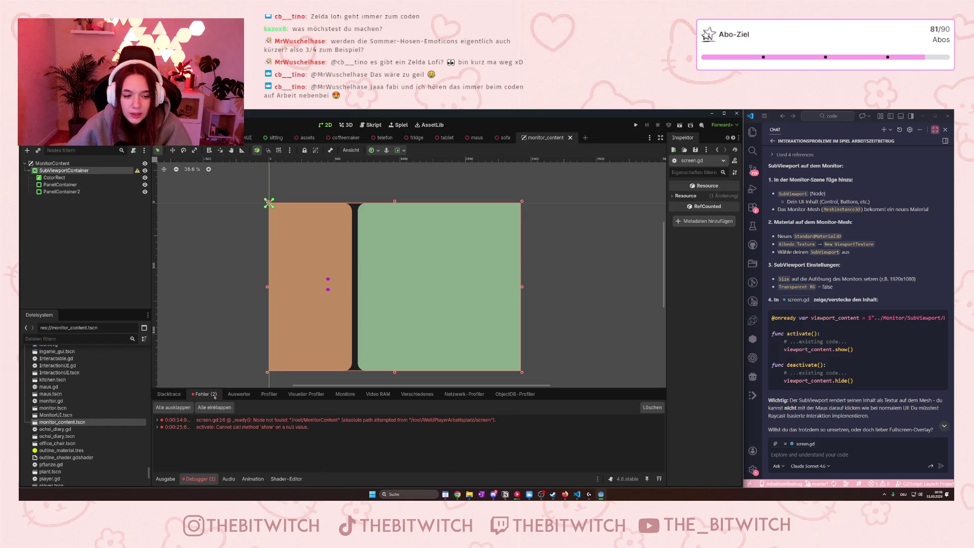
# - Inspect the screen.gd get_node error at line 16, briefly rerunning the project and hiding its window
pyautogui.rightClick(238, 429)
pyautogui.click(403, 417)
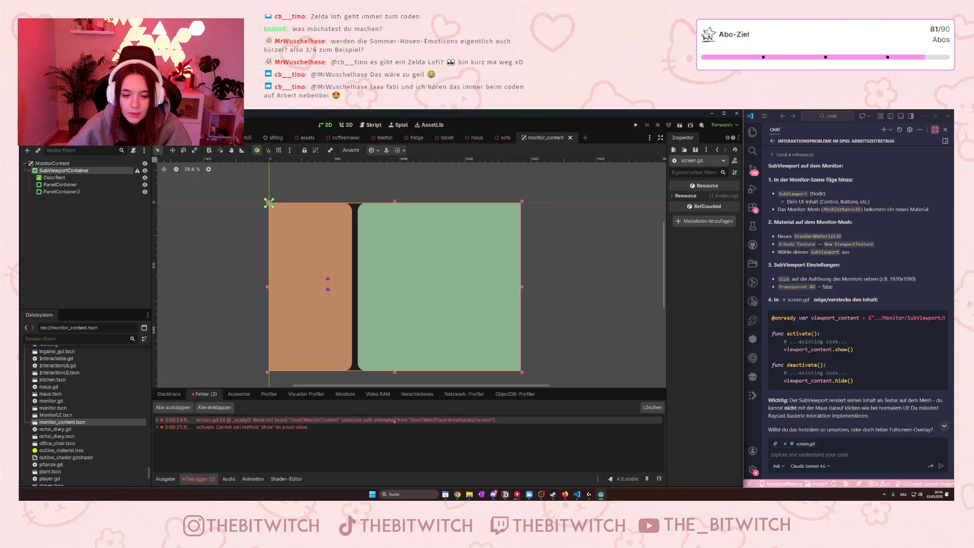
pyautogui.moveTo(397, 422)
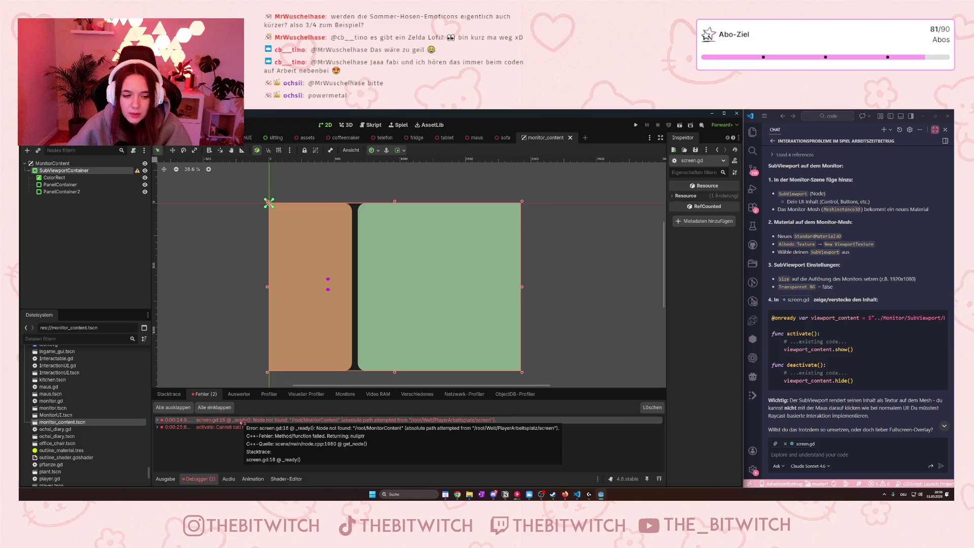
pyautogui.press('F5')
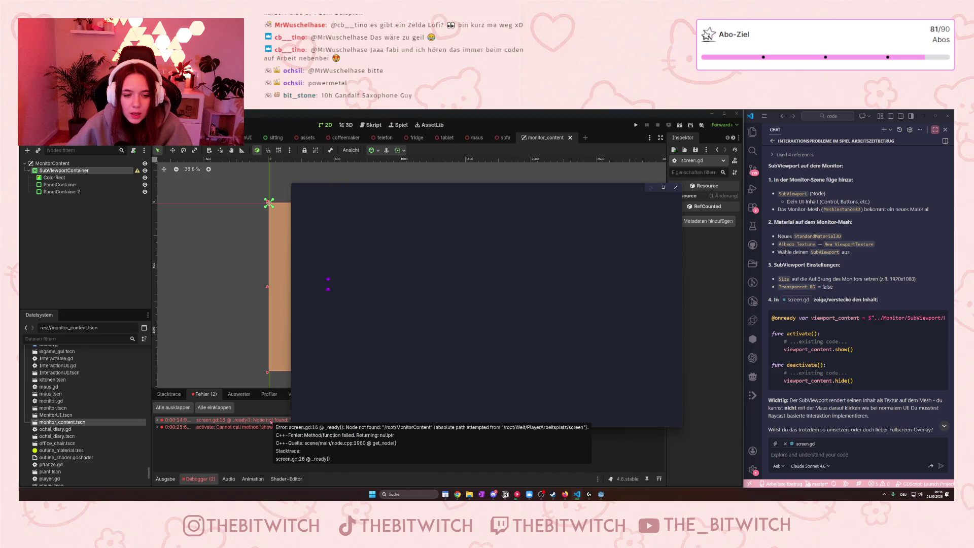
pyautogui.click(652, 187)
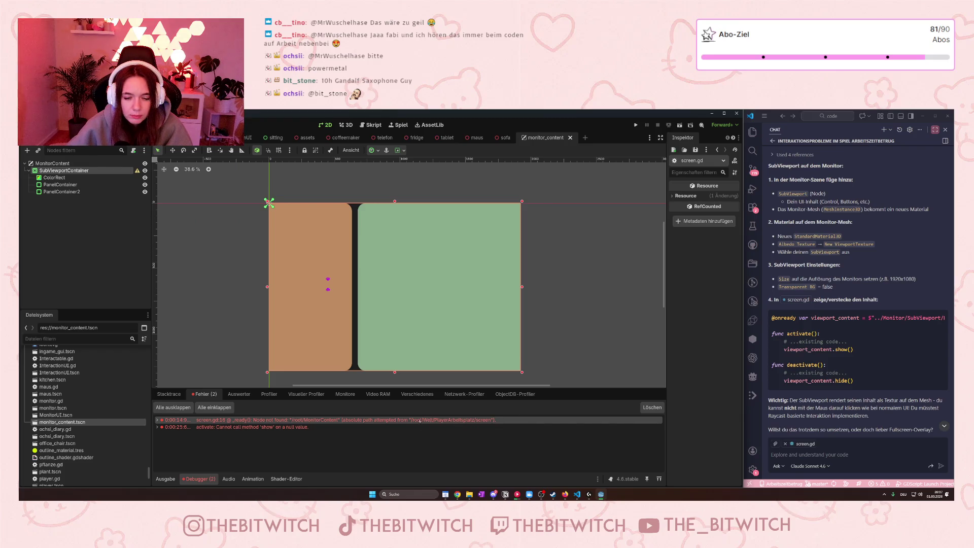
pyautogui.moveTo(256, 421)
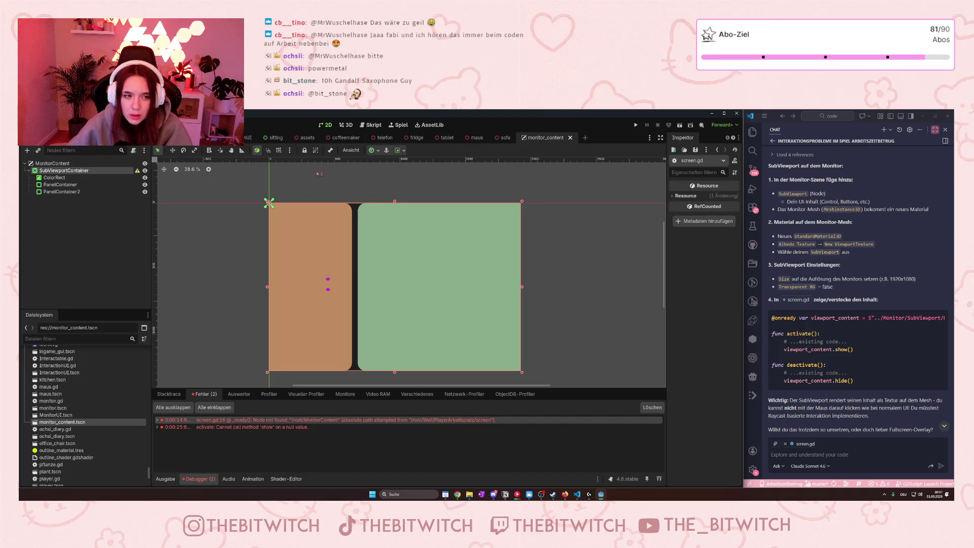
# - Switch to the main scene, hide the external code editor, and open screen.gd in Godot
pyautogui.hotkey('ctrl', 'Tab')
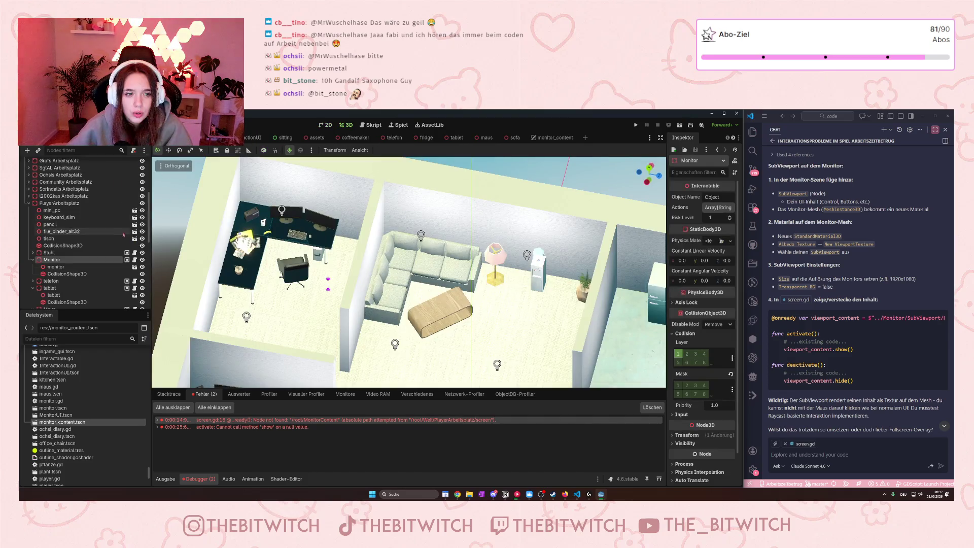
pyautogui.hotkey('alt', 'Tab')
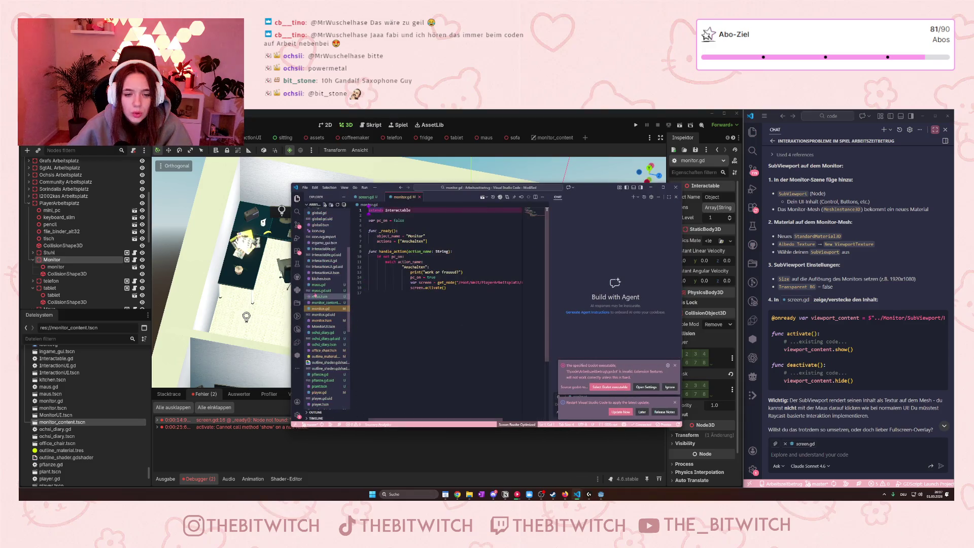
pyautogui.click(652, 187)
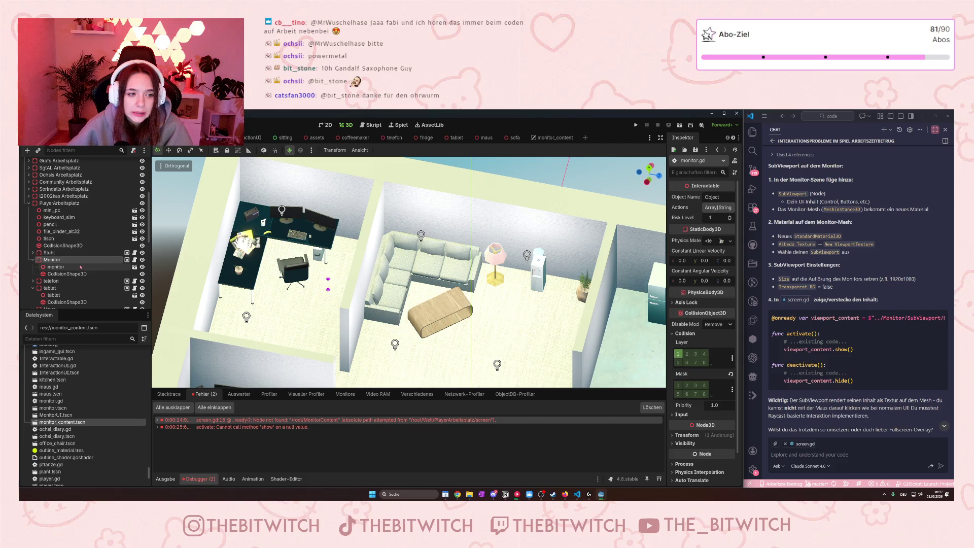
pyautogui.click(371, 126)
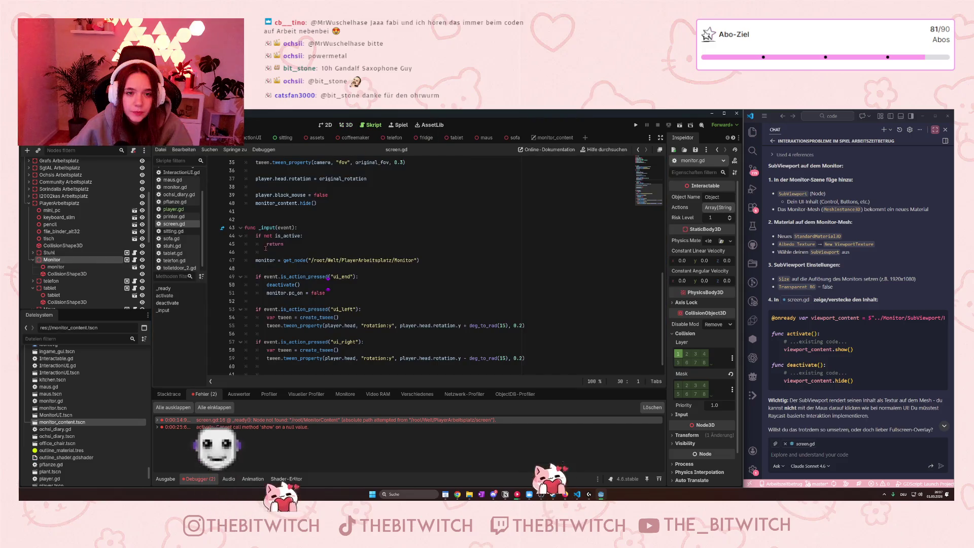
pyautogui.moveTo(314, 276)
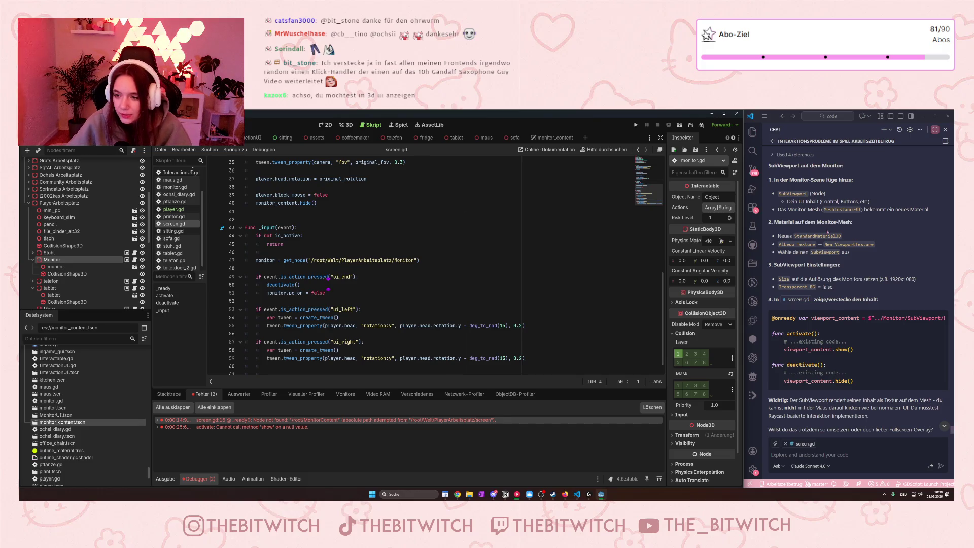
pyautogui.scroll(2, 830, 231)
pyautogui.scroll(-2, 820, 246)
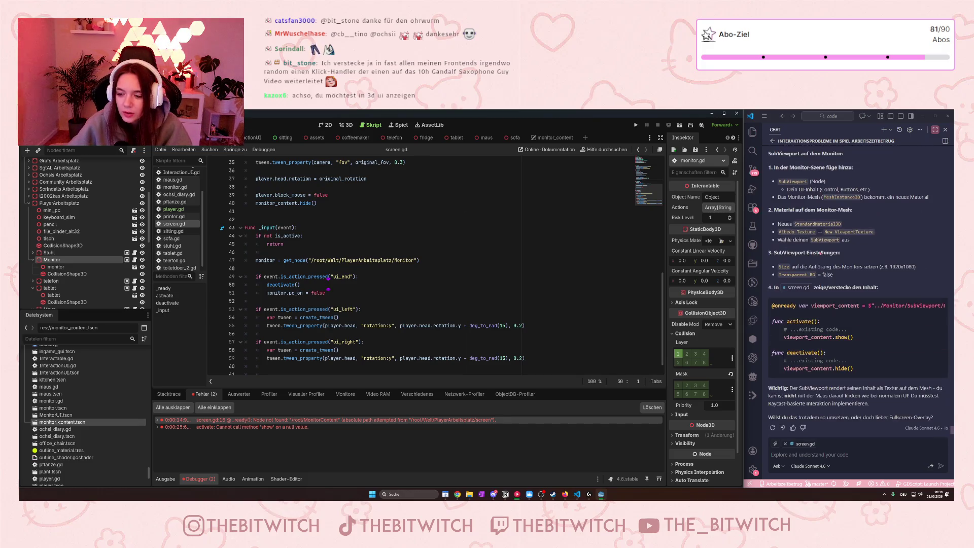
pyautogui.scroll(6, 822, 284)
pyautogui.scroll(4, 827, 294)
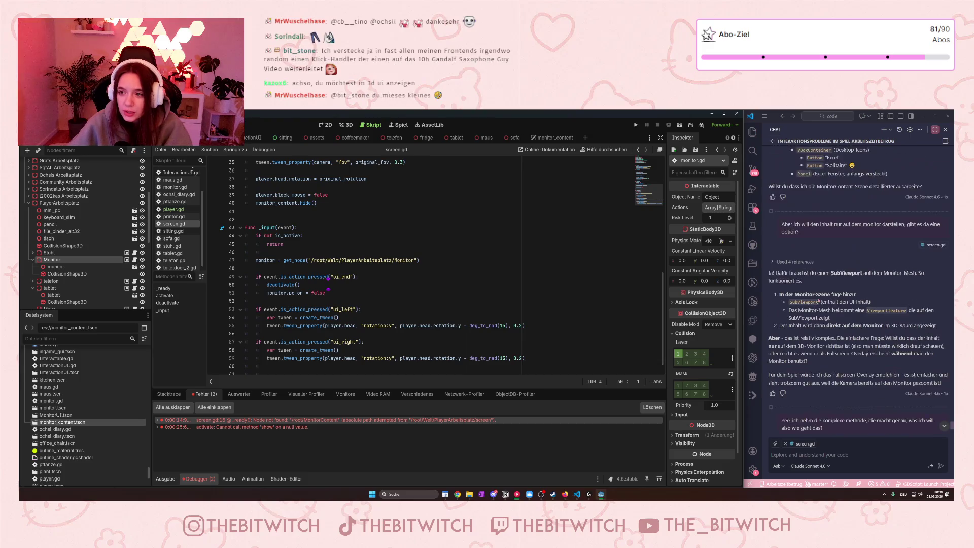
pyautogui.scroll(-8, 802, 306)
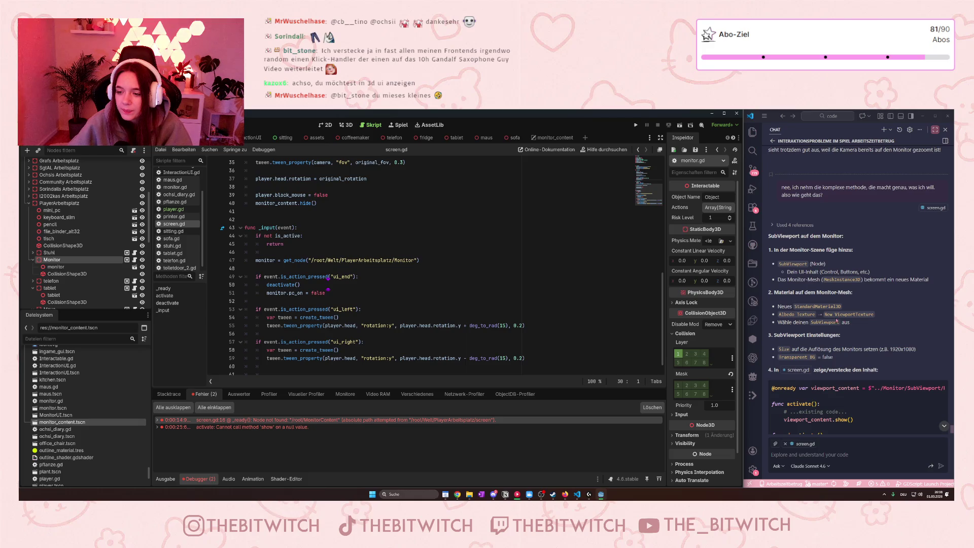
pyautogui.scroll(-1, 834, 314)
pyautogui.click(797, 287)
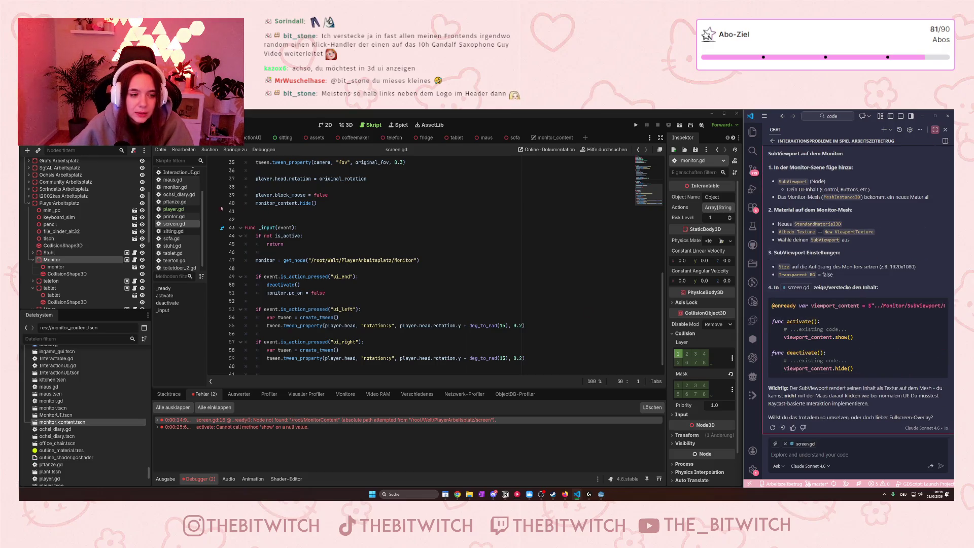
pyautogui.scroll(10, 261, 358)
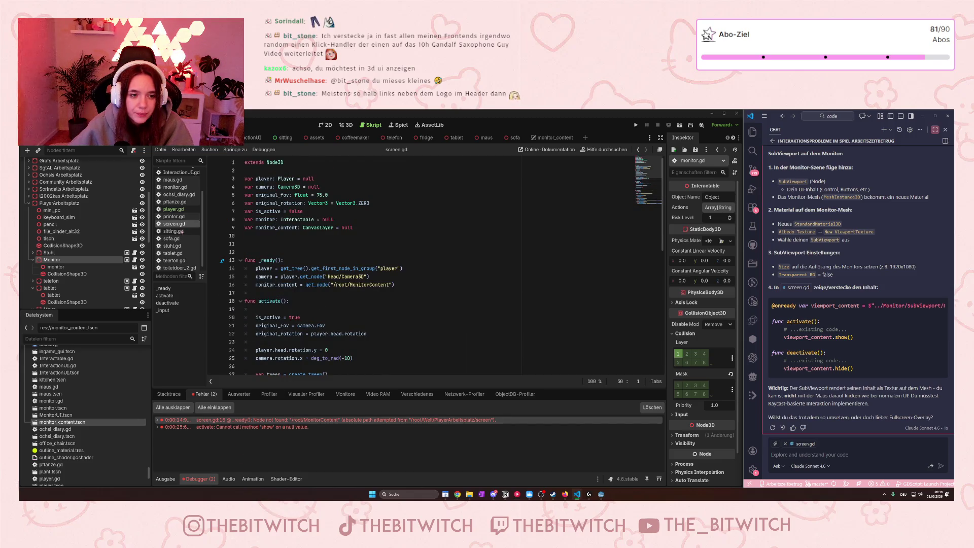
# - Return to Godot and scroll through screen.gd to review the code
pyautogui.click(235, 243)
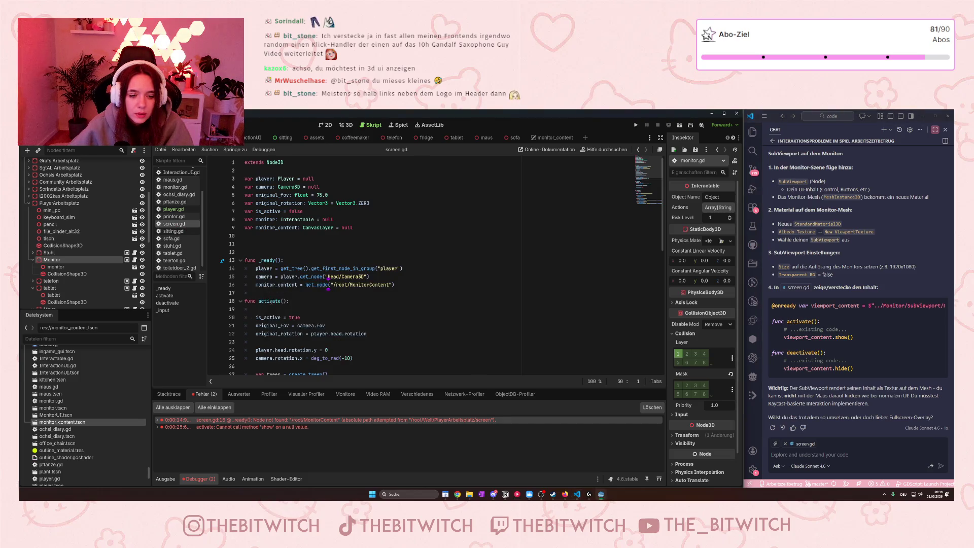
pyautogui.scroll(-1, 270, 302)
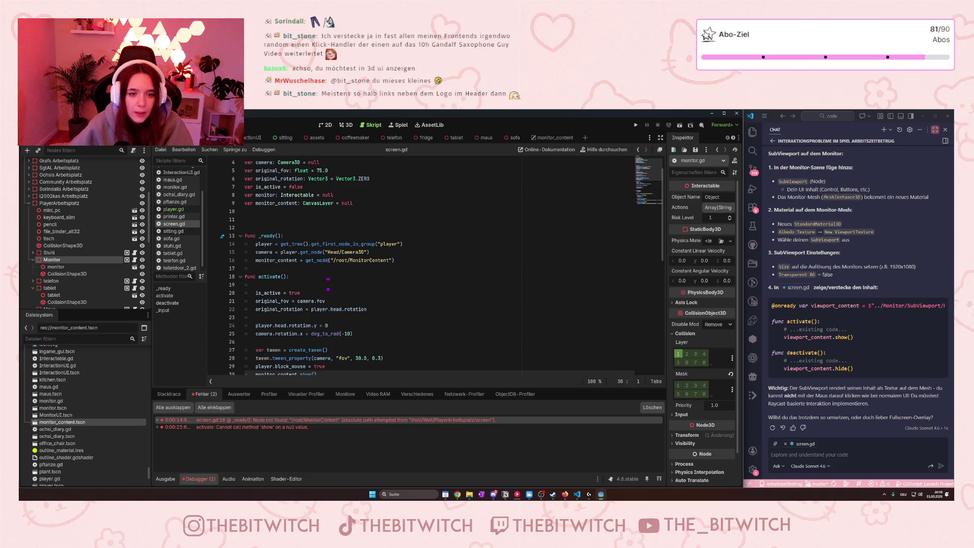
pyautogui.moveTo(321, 259)
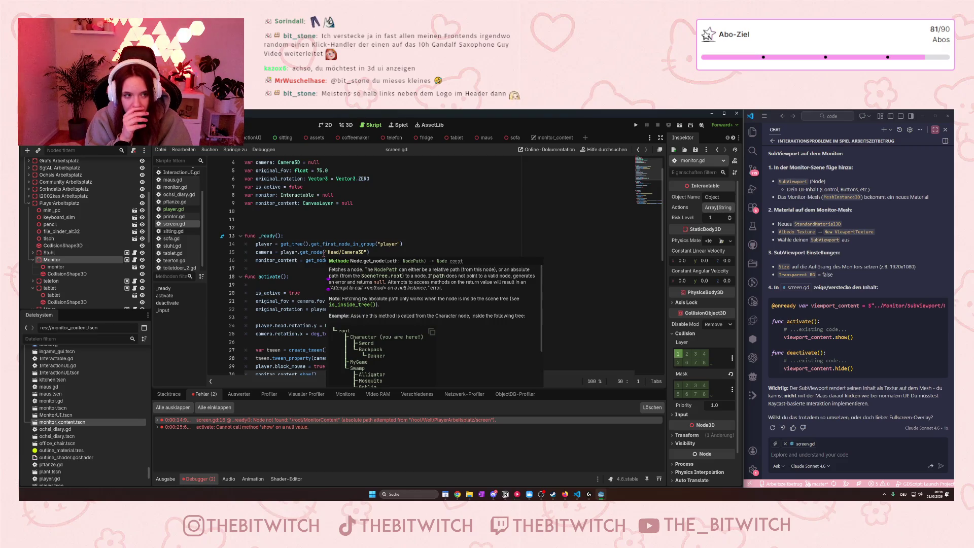
pyautogui.scroll(-9, 375, 228)
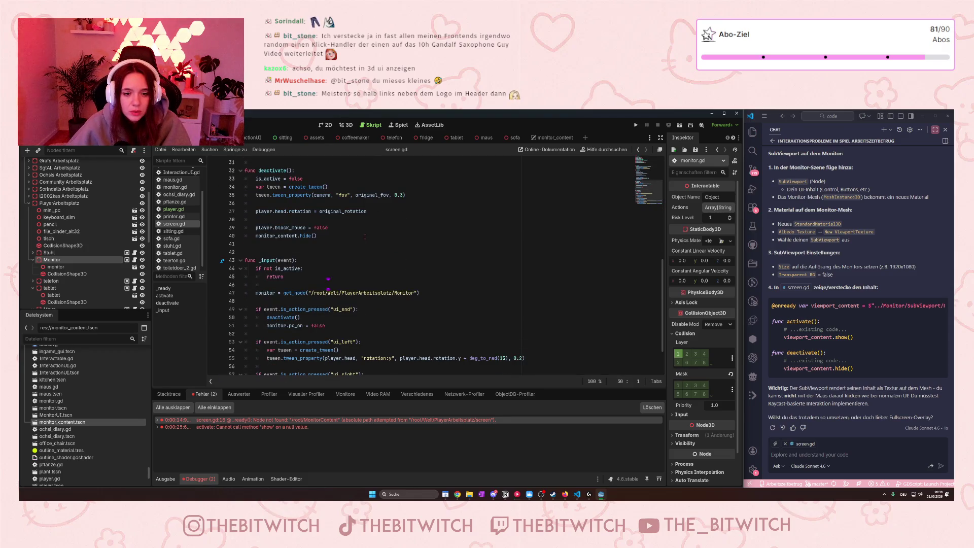
pyautogui.scroll(-2, 59, 224)
pyautogui.scroll(-5, 58, 223)
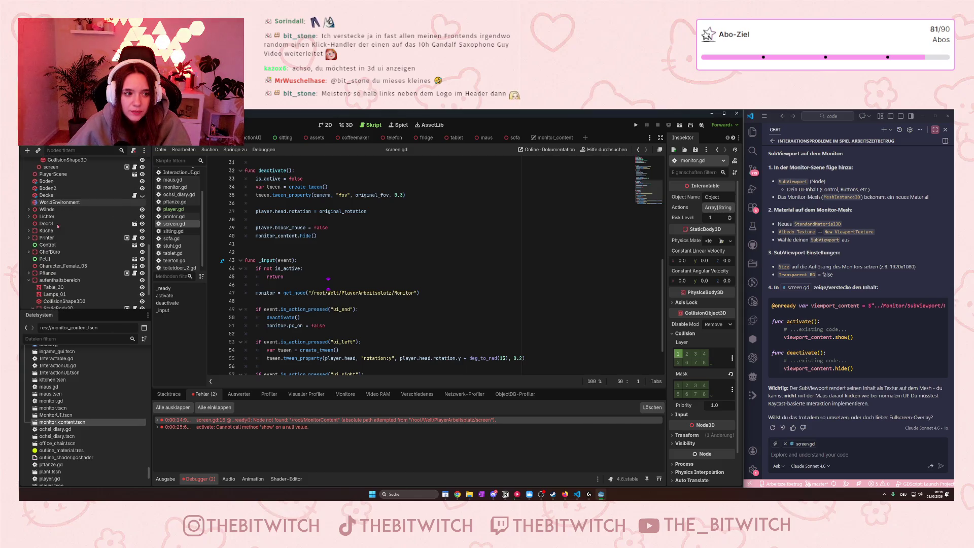
pyautogui.scroll(3, 366, 276)
pyautogui.scroll(-1, 366, 276)
pyautogui.scroll(5, 363, 277)
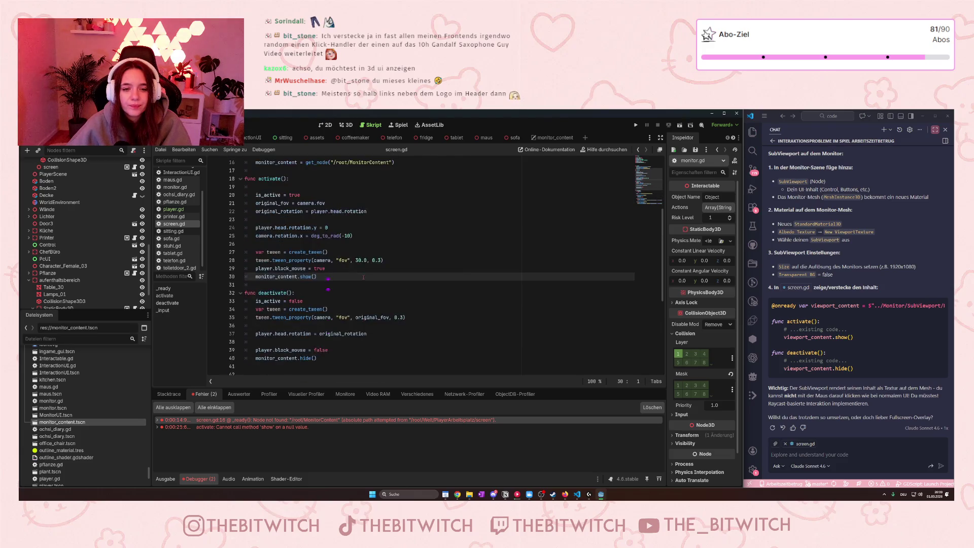
# - Examine the get_node("/root/MonitorContent") call on line 16 and save
pyautogui.moveTo(347, 211); pyautogui.dragTo(395, 211)
pyautogui.moveTo(330, 211); pyautogui.dragTo(412, 228)
pyautogui.click(394, 211)
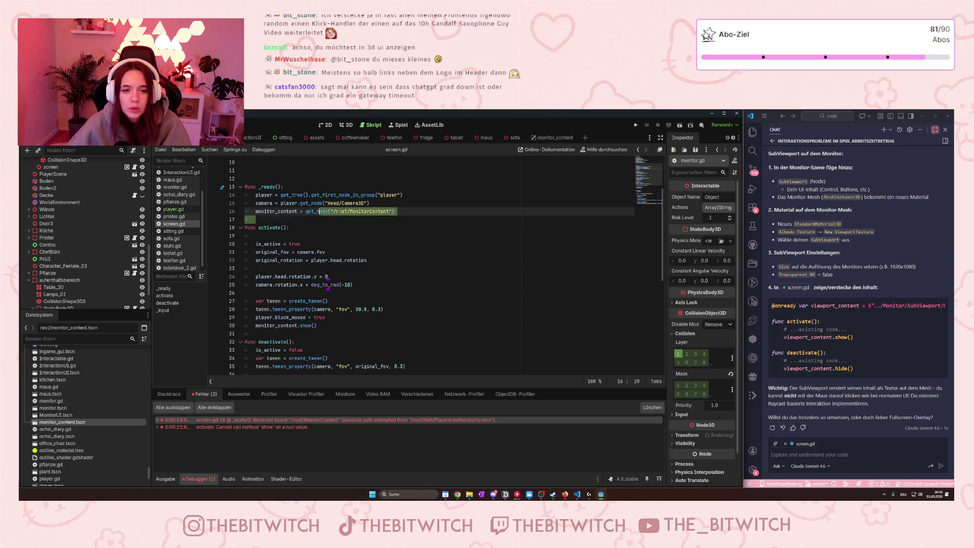
pyautogui.hotkey('ctrl', 'shift', 'Left')
pyautogui.hotkey('ctrl', 'shift', 'Left')
pyautogui.hotkey('ctrl', 'shift', 'Left')
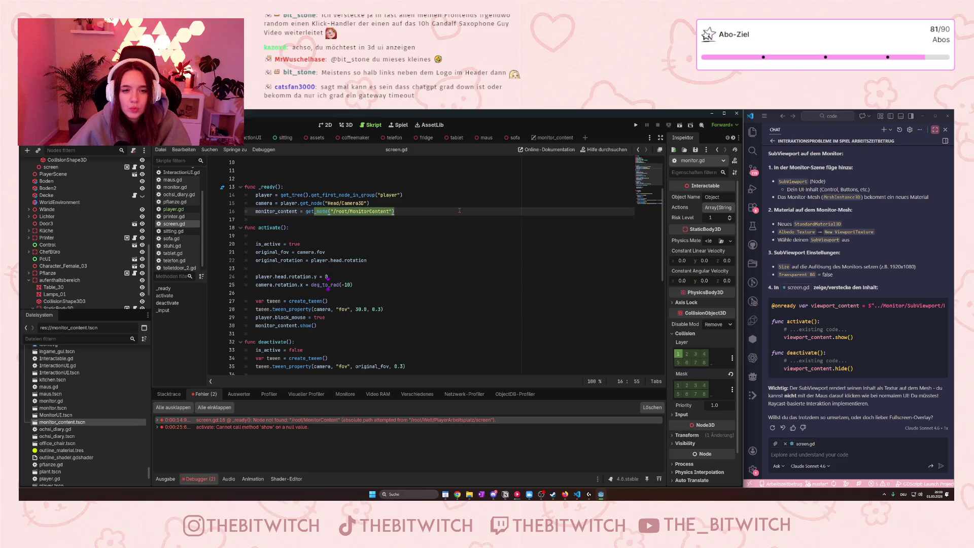
pyautogui.click(407, 212)
pyautogui.moveTo(303, 212); pyautogui.dragTo(394, 211)
pyautogui.click(399, 212)
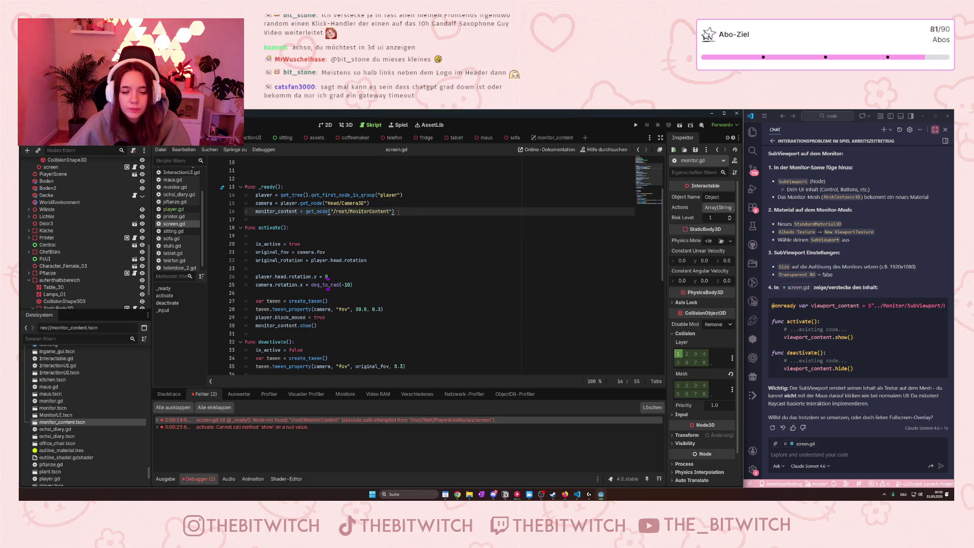
pyautogui.hotkey('ctrl', 's')
pyautogui.click(830, 465)
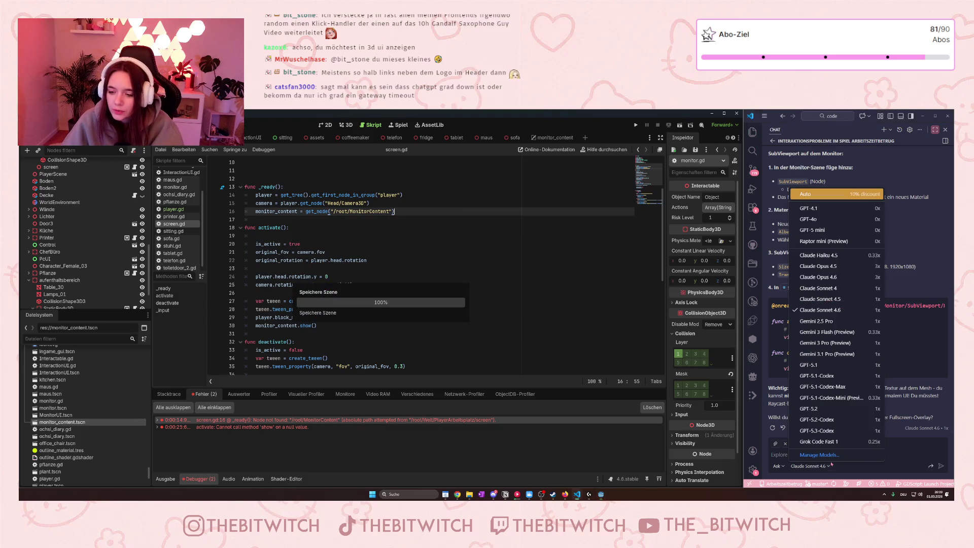
pyautogui.click(868, 453)
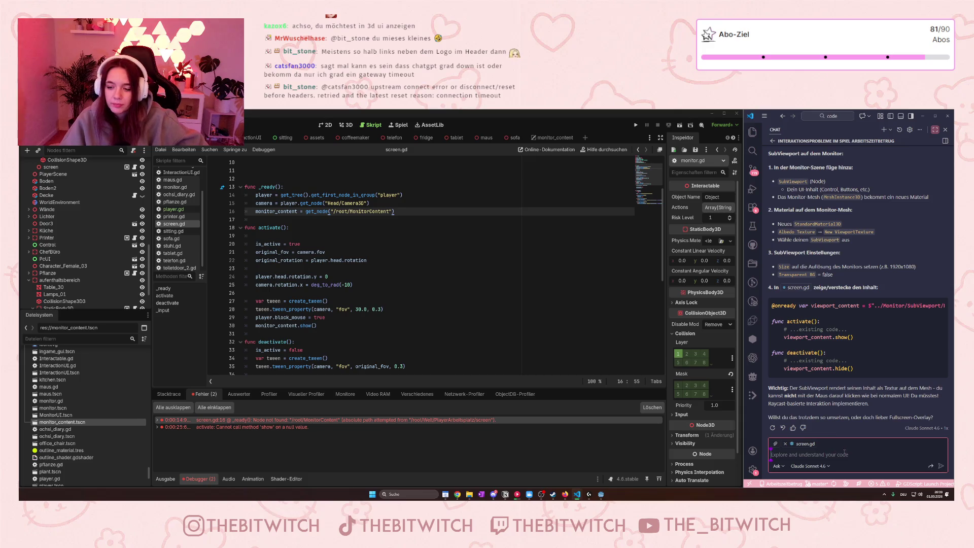
# - Ask the assistant 'wieso funktioniert der pfad' with line 16 pasted in, ending with 'nicht?'
pyautogui.write('wies')
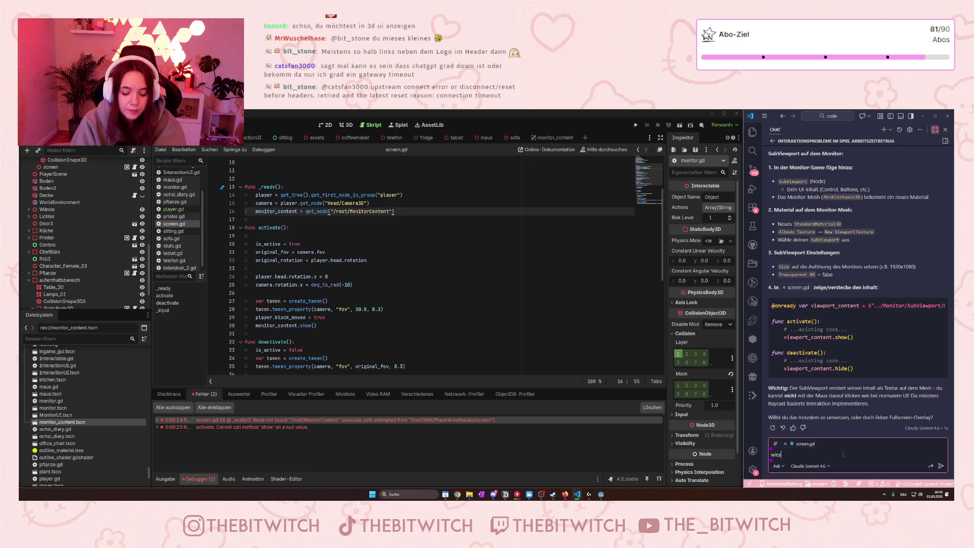
pyautogui.write('o funktionie')
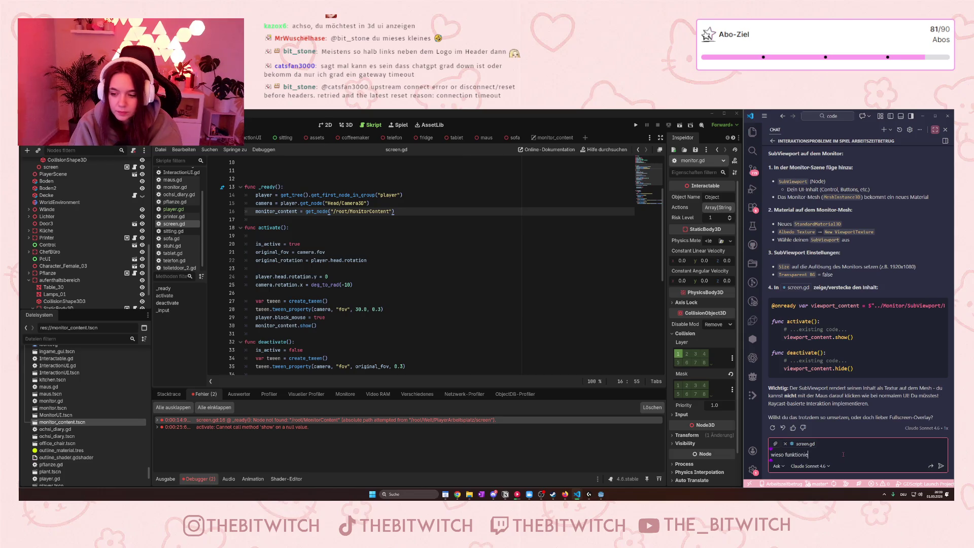
pyautogui.write('rt der pfad')
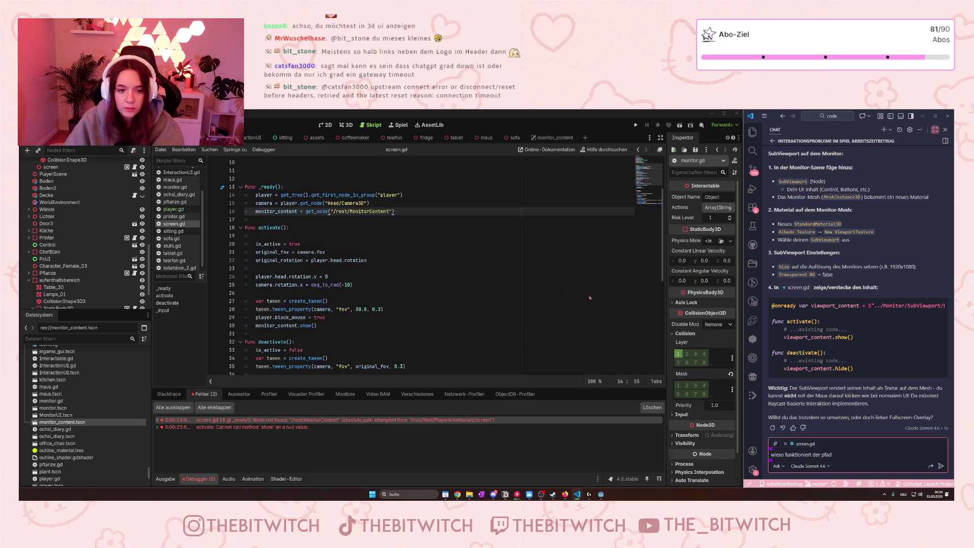
pyautogui.click(420, 212)
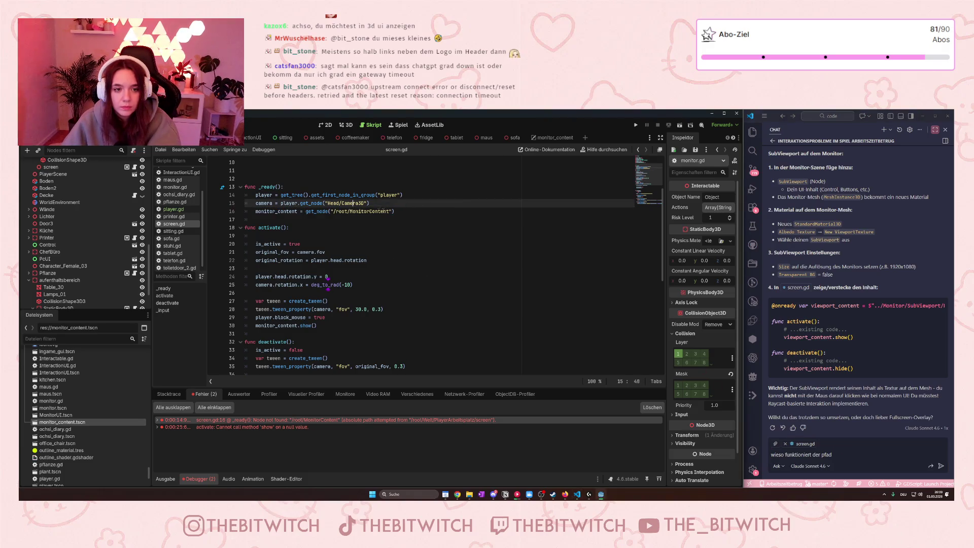
pyautogui.hotkey('shift', 'Home')
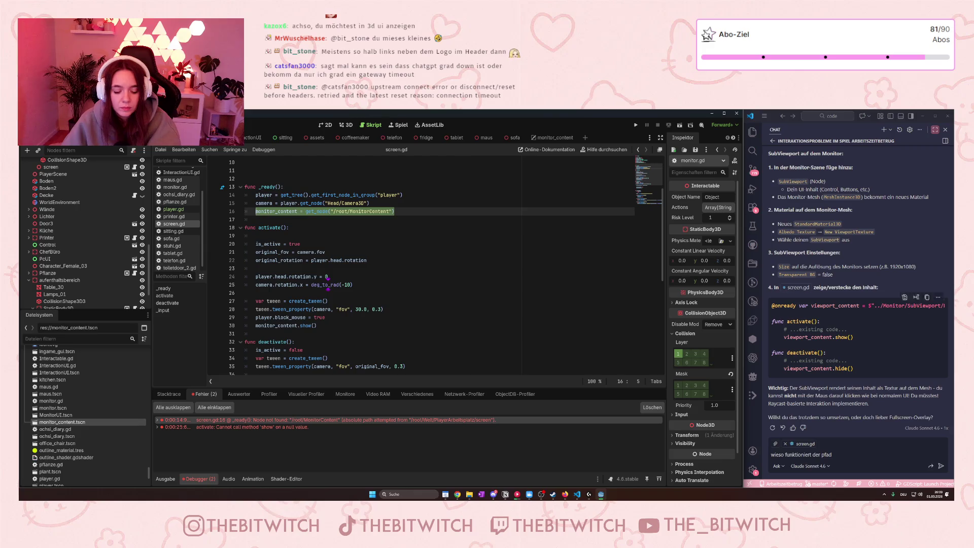
pyautogui.hotkey('ctrl', 'c')
pyautogui.click(854, 460)
pyautogui.hotkey('ctrl', 'v')
pyautogui.write('n')
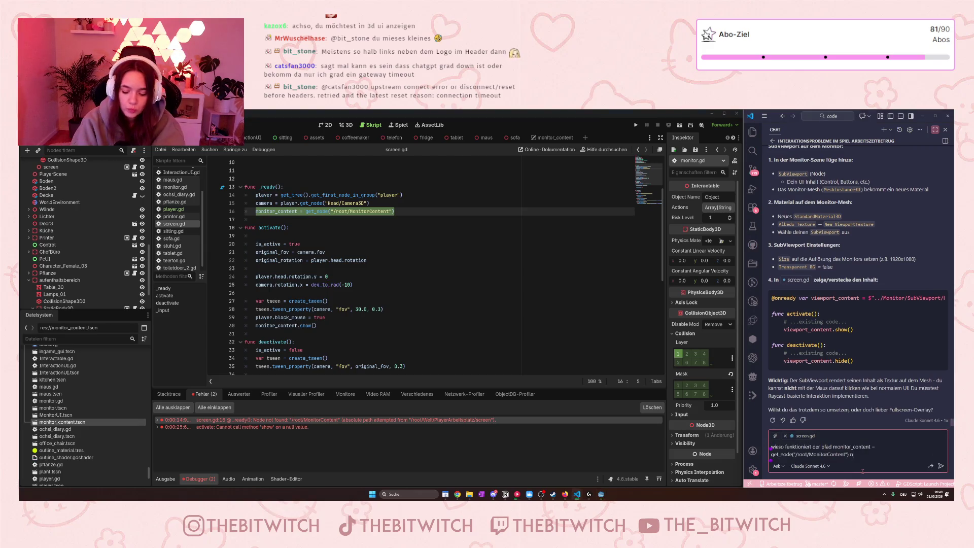
pyautogui.write('icht?')
pyautogui.press('Return')
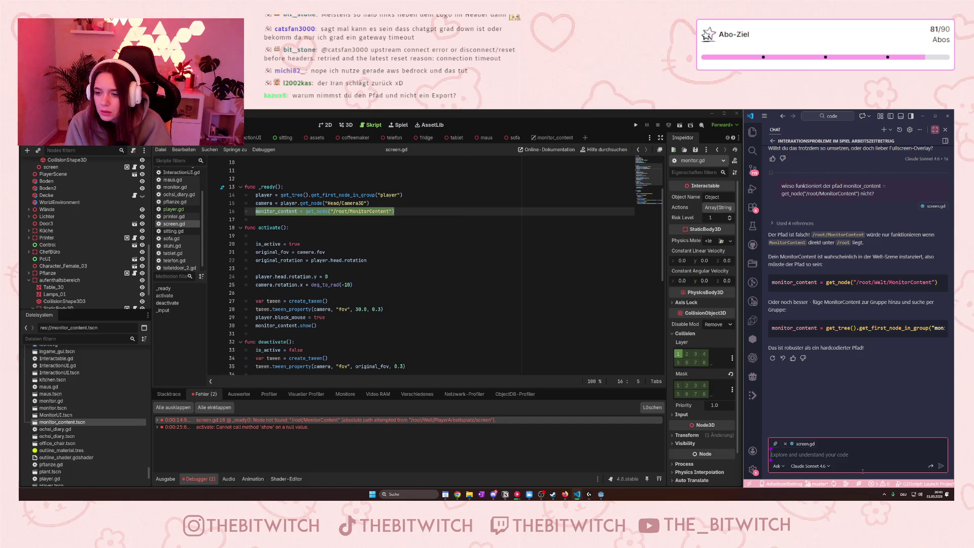
# - Clear stray chat text and insert '/MonitorContent' into the get_node path on line 16
pyautogui.write('Monitor')
pyautogui.hotkey('ctrl', 'BackSpace')
pyautogui.click(372, 211)
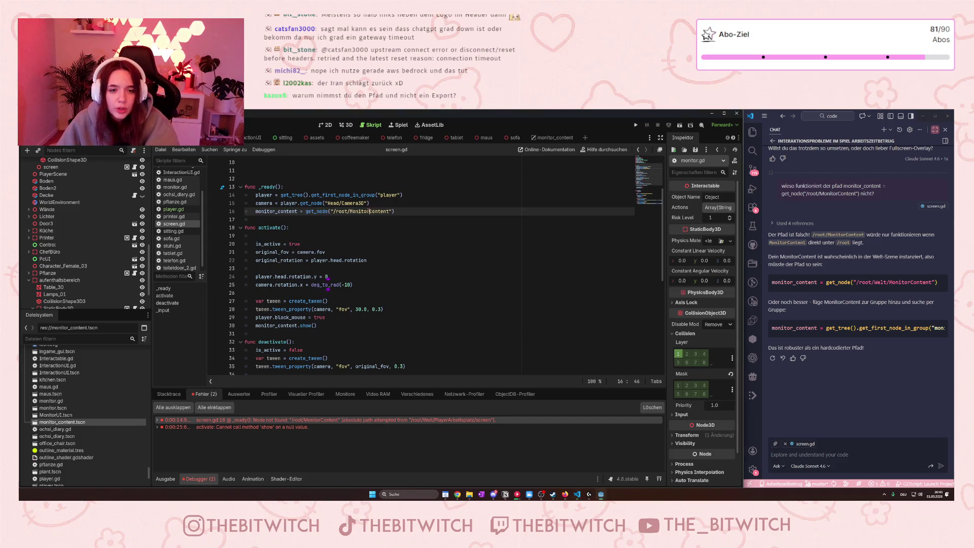
pyautogui.click(381, 211)
pyautogui.write('_')
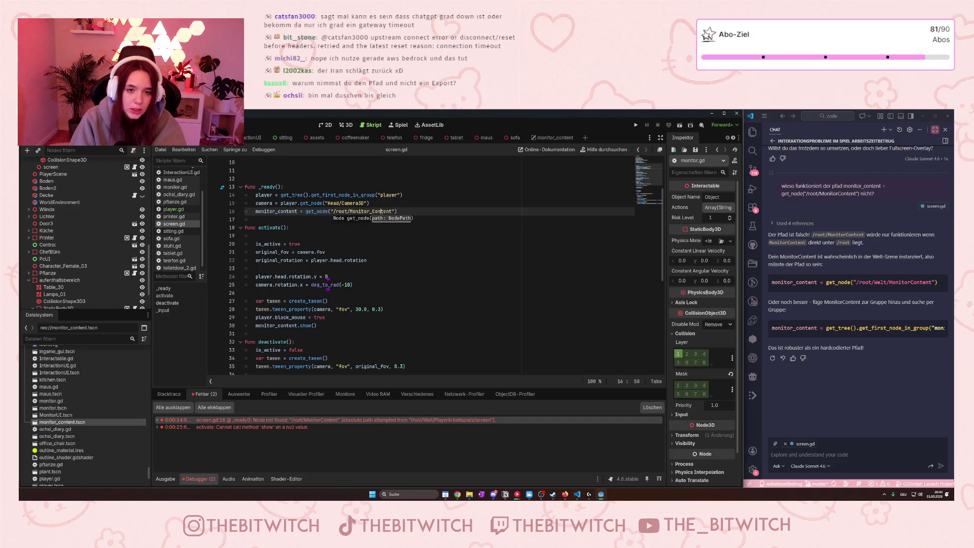
pyautogui.write('/')
pyautogui.write('MonitorCo')
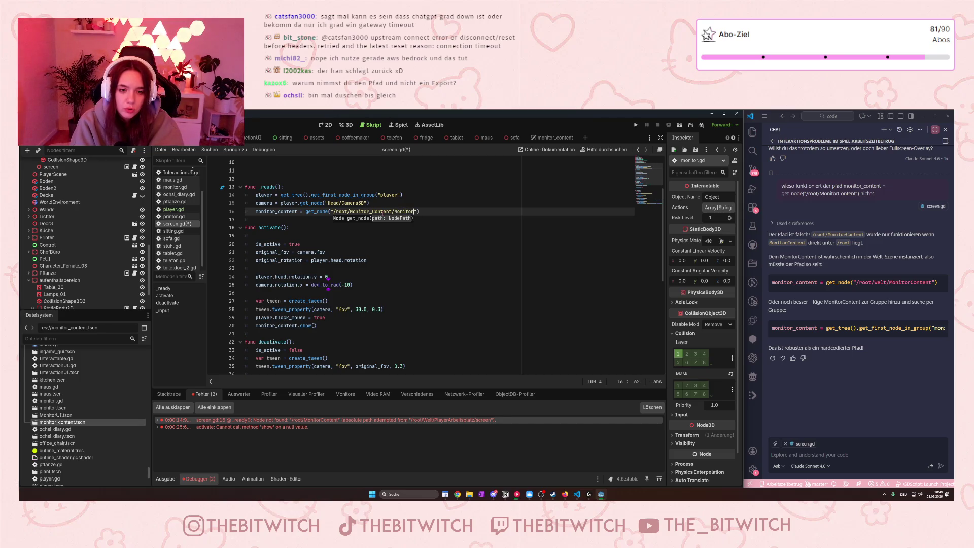
pyautogui.write('ntent')
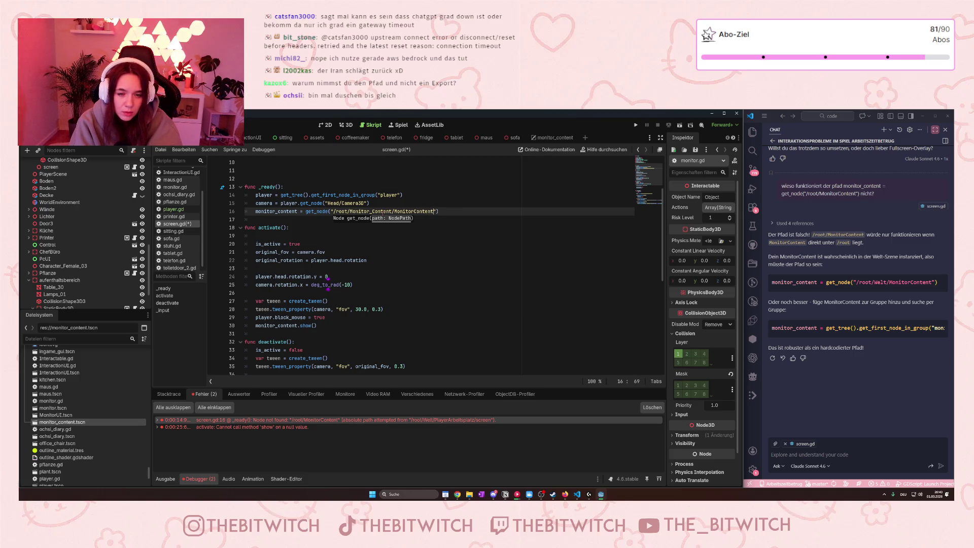
pyautogui.click(256, 219)
# - Lowercase the path's first part to monitor_content and save screen.gd
pyautogui.click(375, 211)
pyautogui.press('BackSpace')
pyautogui.write('c')
pyautogui.press('Escape')
pyautogui.click(350, 211)
pyautogui.press('BackSpace')
pyautogui.write('m')
pyautogui.click(385, 229)
pyautogui.hotkey('ctrl', 's')
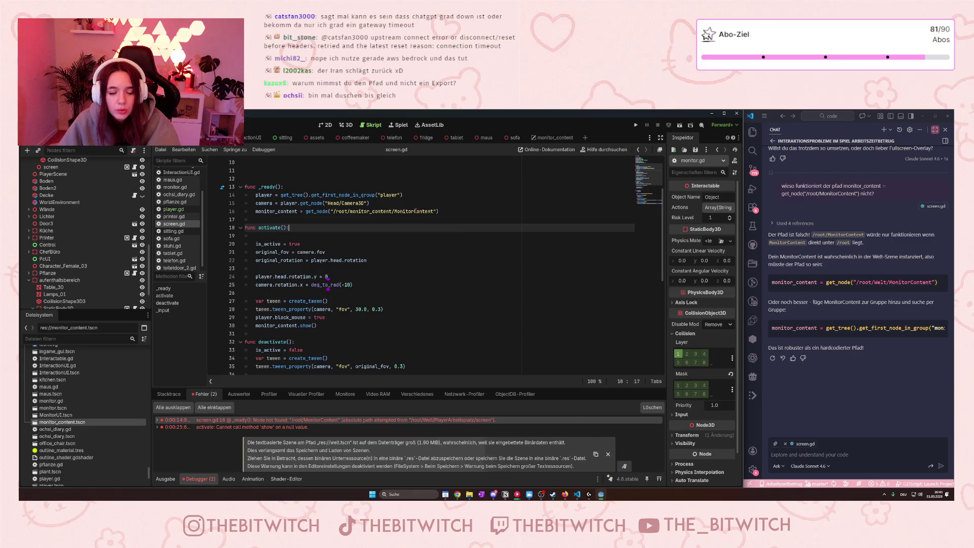
# - Check the new /root/monitor_content/MonitorContent path and run the game with F5
pyautogui.click(350, 211)
pyautogui.moveTo(350, 211); pyautogui.dragTo(399, 211)
pyautogui.doubleClick(416, 211)
pyautogui.click(427, 221)
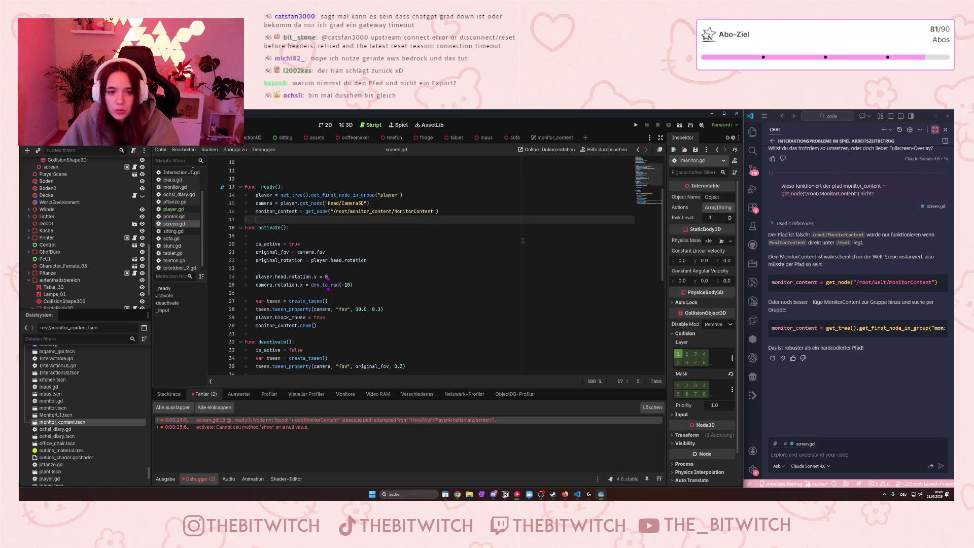
pyautogui.press('F5')
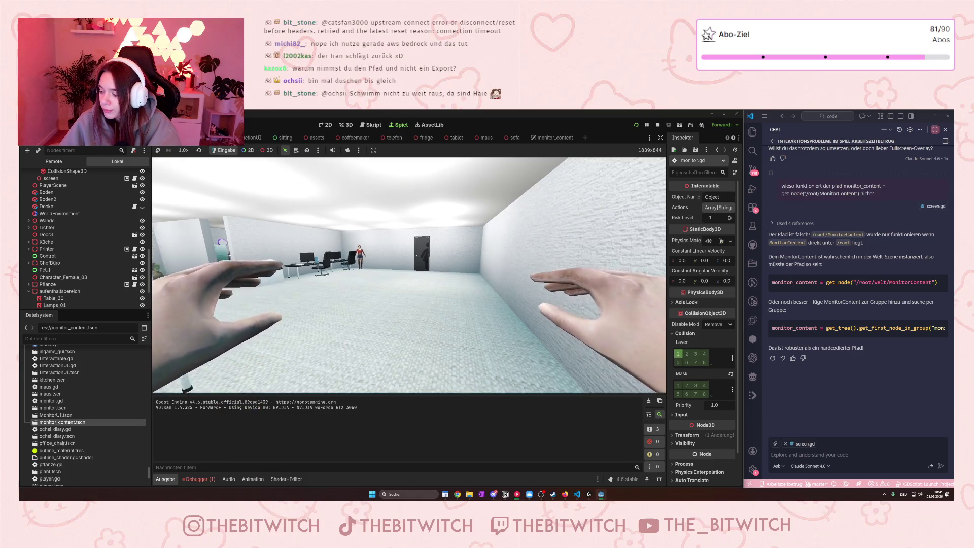
# - In the game, walk to the desk, sit, click Anschalten, then view the two errors
pyautogui.press('w')
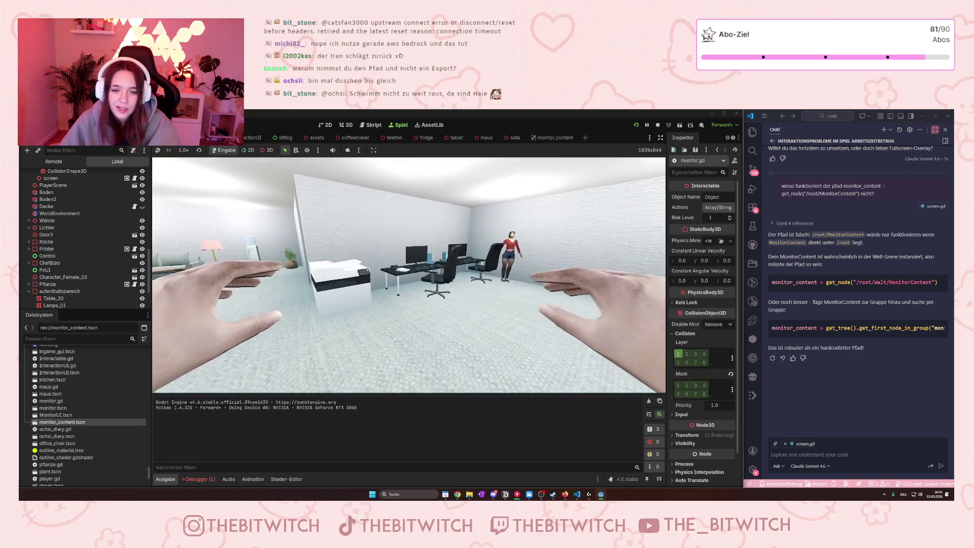
pyautogui.press('e')
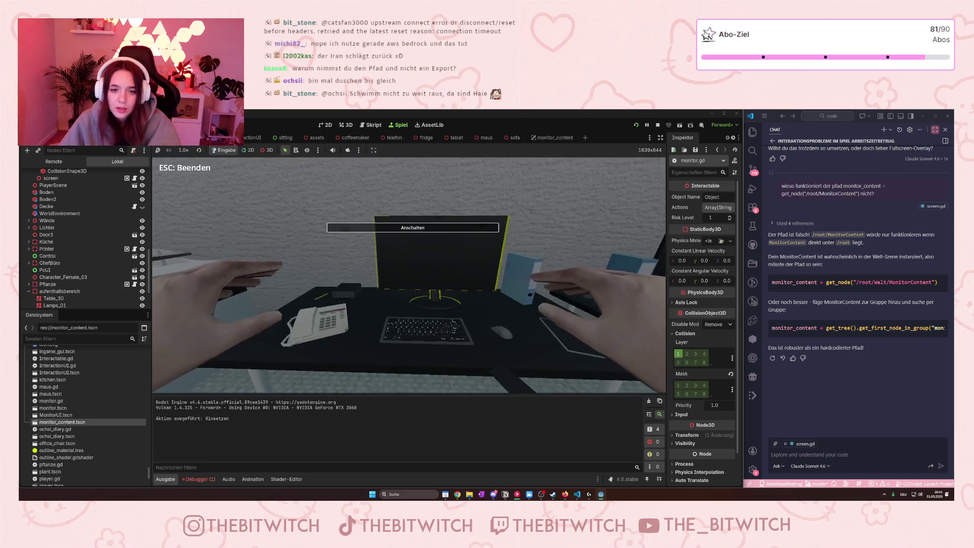
pyautogui.click(413, 227)
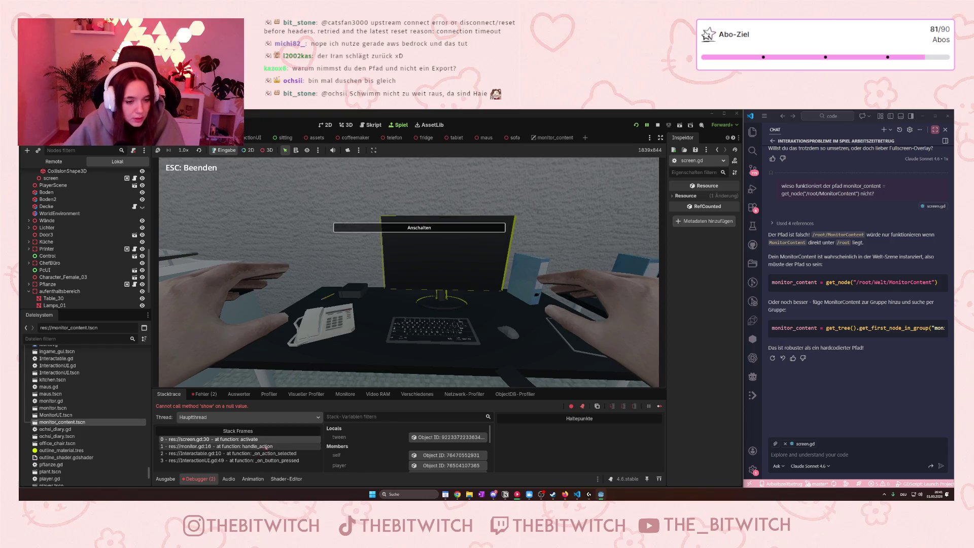
pyautogui.click(204, 394)
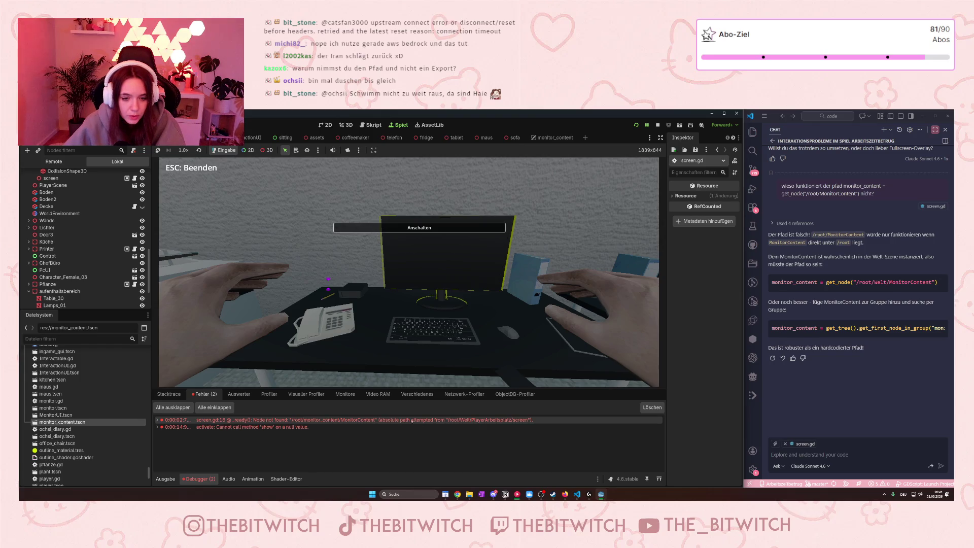
pyautogui.moveTo(471, 423)
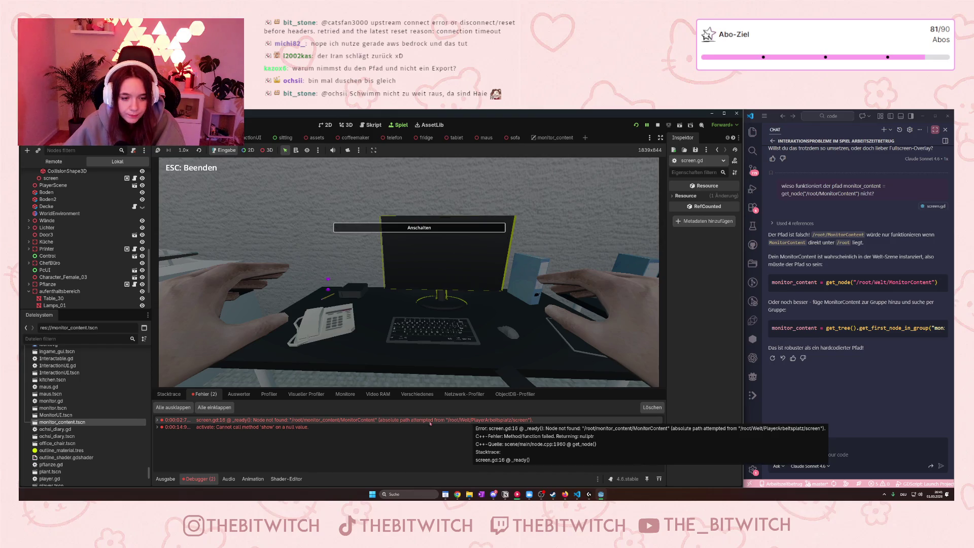
pyautogui.click(822, 455)
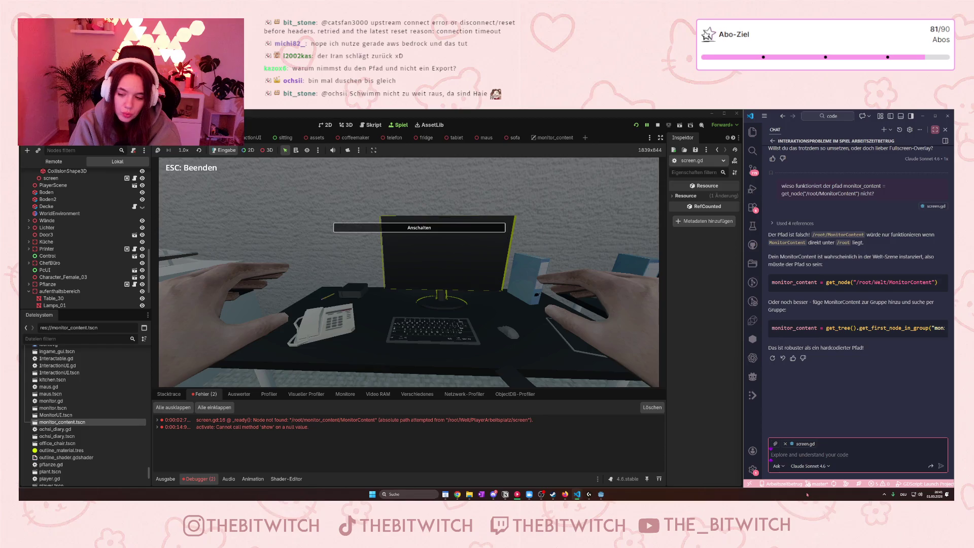
# - Send 'monitorcontent liegt in einer szene monitor_content' to the assistant and scroll its reply
pyautogui.write('monitor')
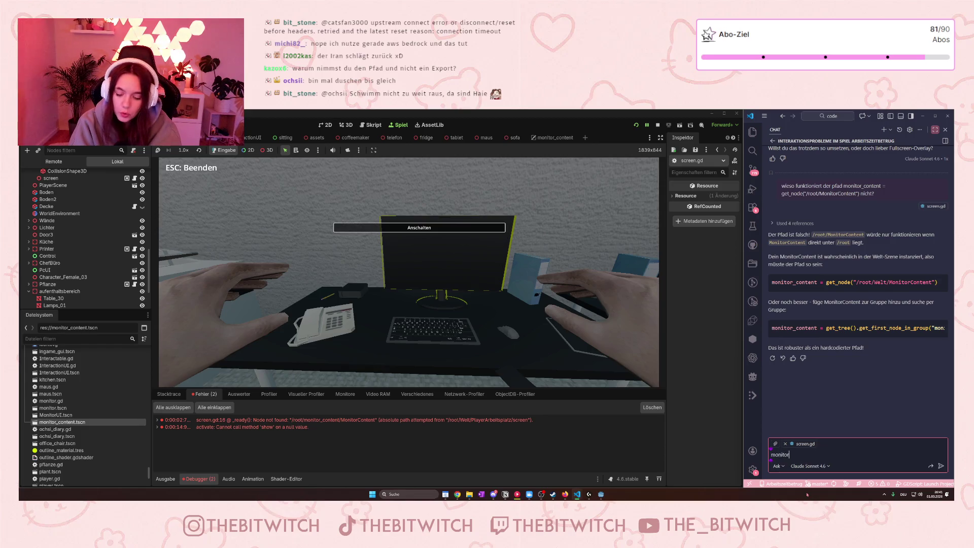
pyautogui.write('content ')
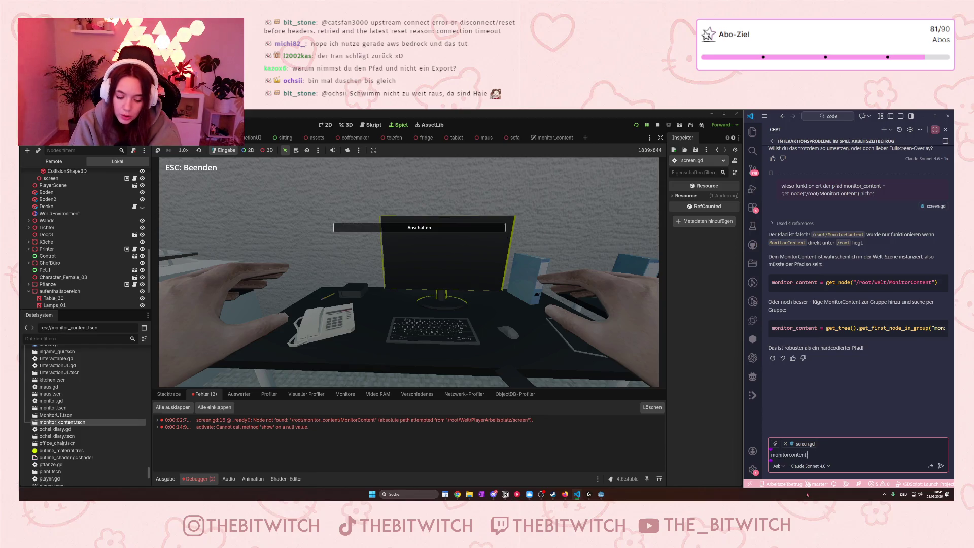
pyautogui.write('liegt in e')
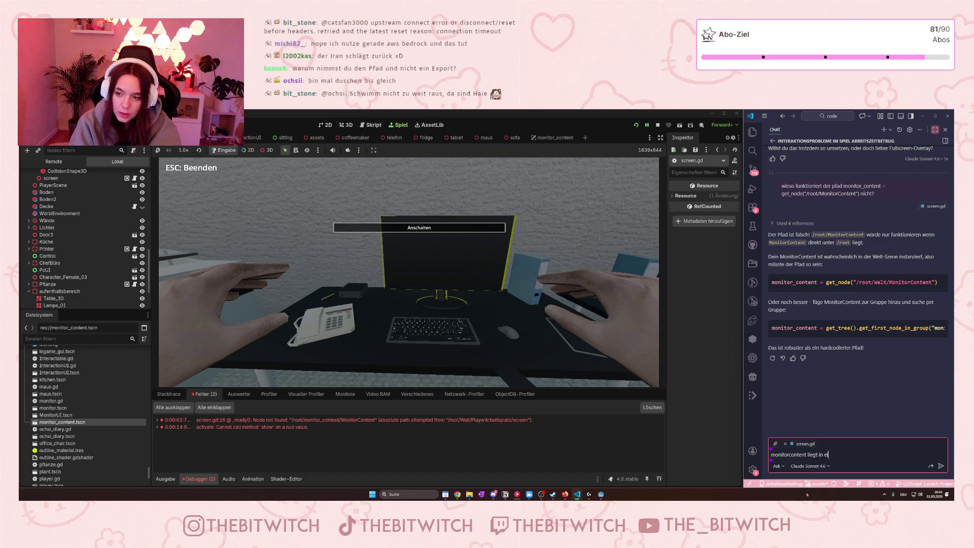
pyautogui.write('iner szene ')
pyautogui.write('monitor_c')
pyautogui.write('ontent')
pyautogui.press('Return')
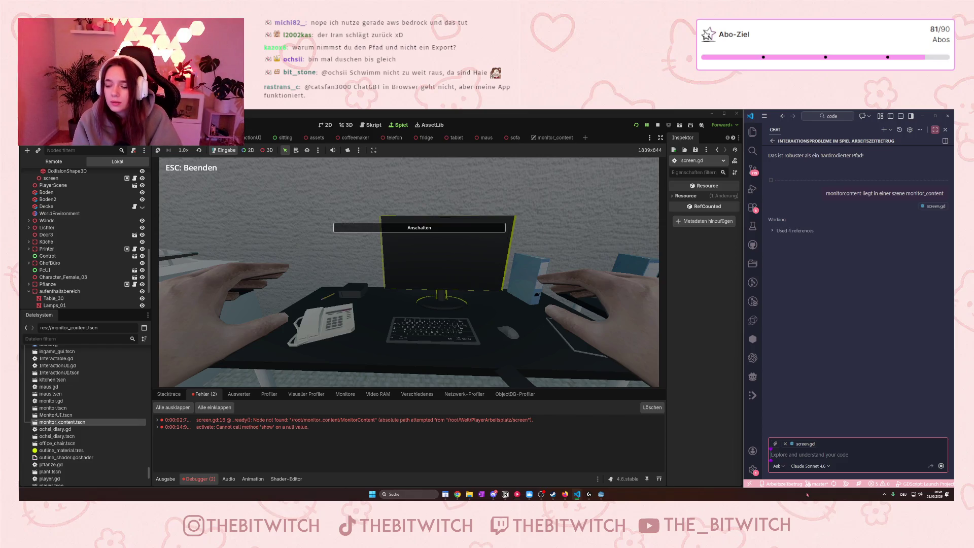
pyautogui.scroll(2, 865, 287)
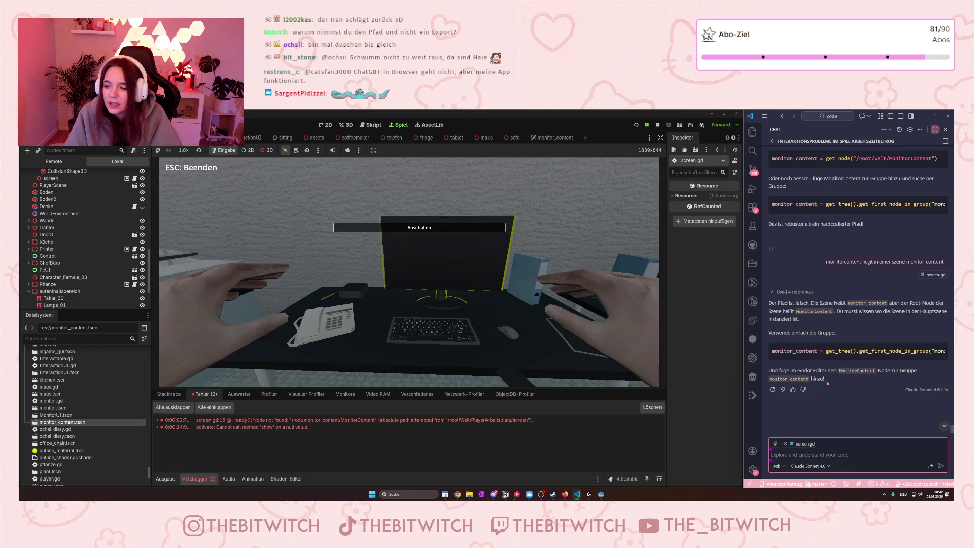
# - Ask Copilot chat 'gibt es noch eine andere option als über eine grou' and read the path-based suggestions
pyautogui.write('gi')
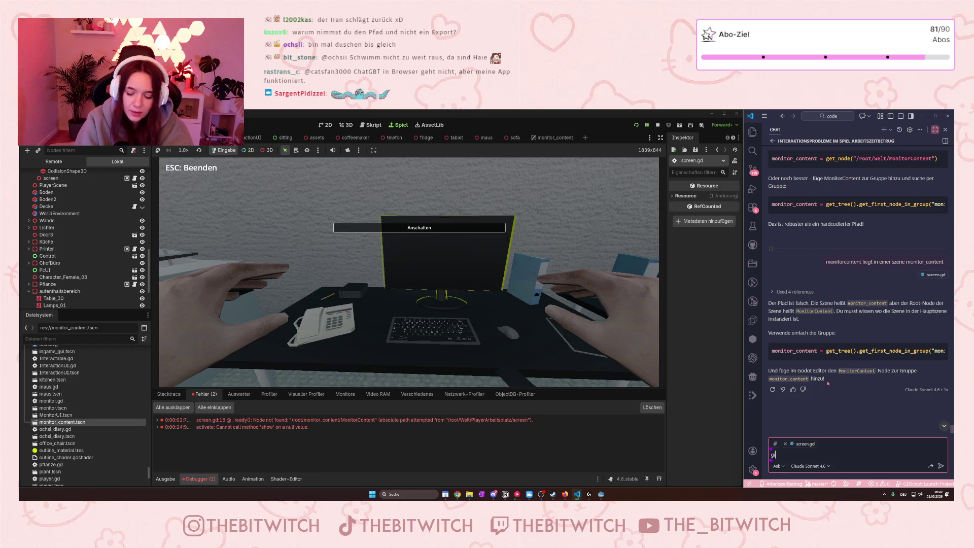
pyautogui.write('bt es noch eine an')
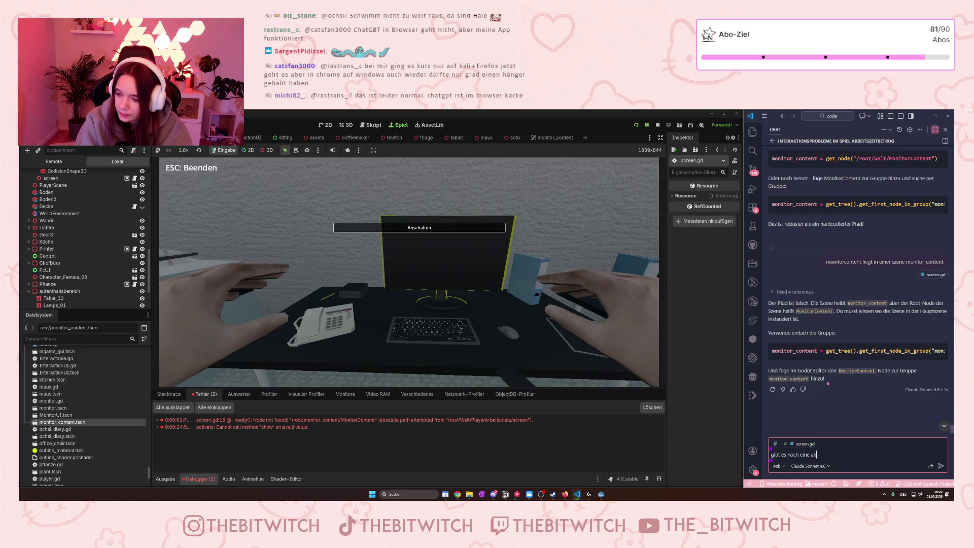
pyautogui.write('dere option al')
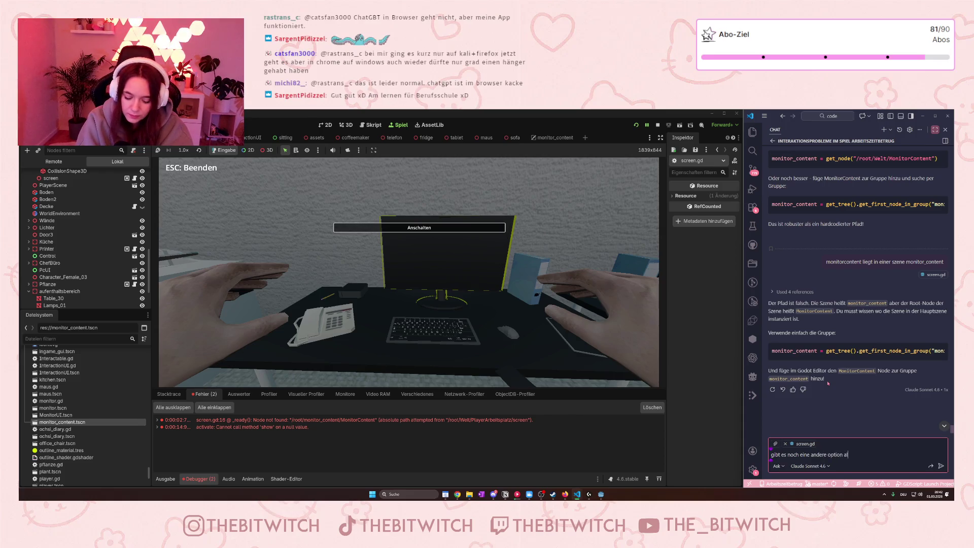
pyautogui.write('s über eine ')
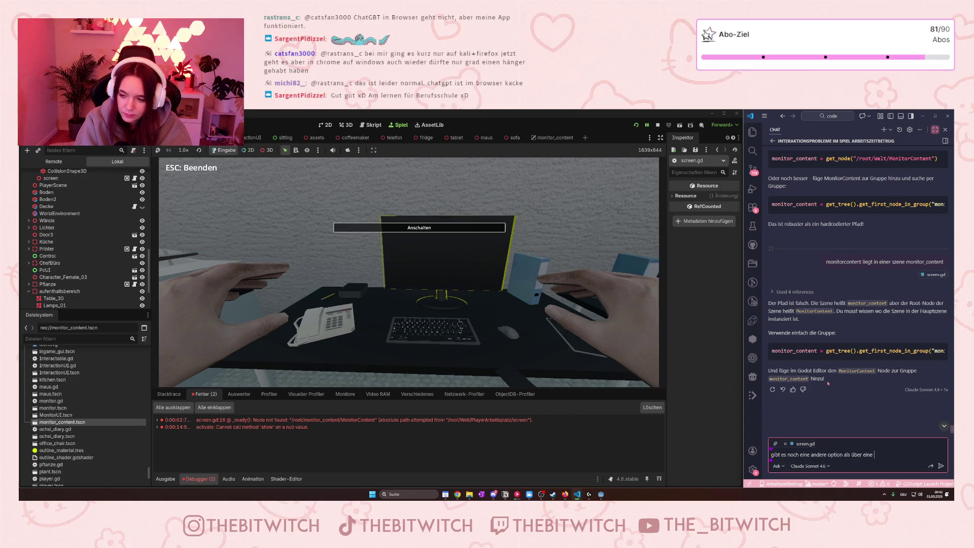
pyautogui.write('grou')
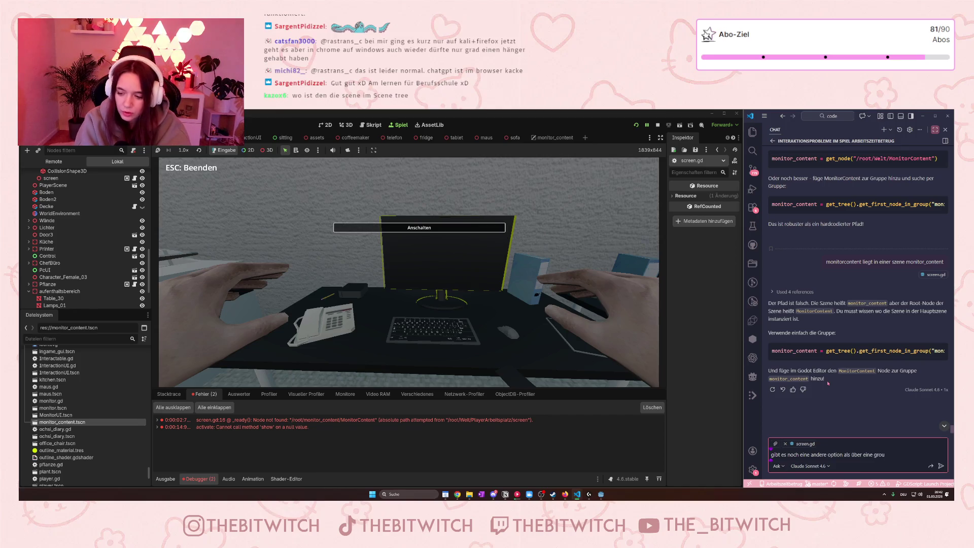
pyautogui.press('Return')
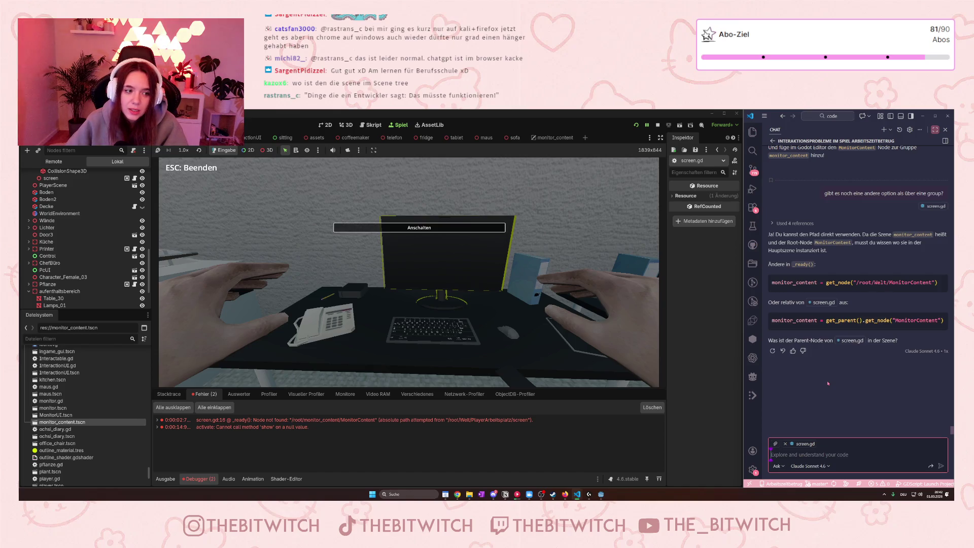
pyautogui.scroll(-5, 86, 393)
pyautogui.scroll(-2, 86, 393)
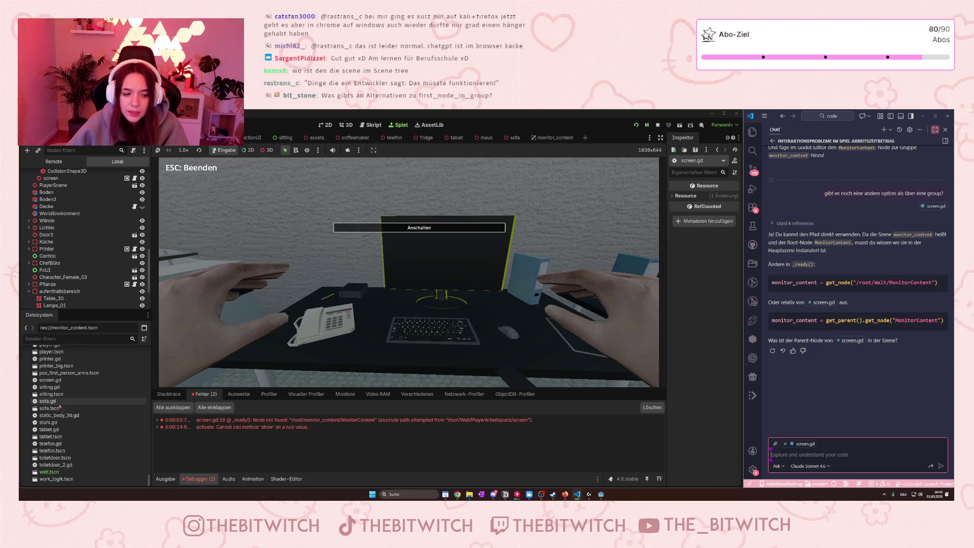
pyautogui.scroll(7, 62, 432)
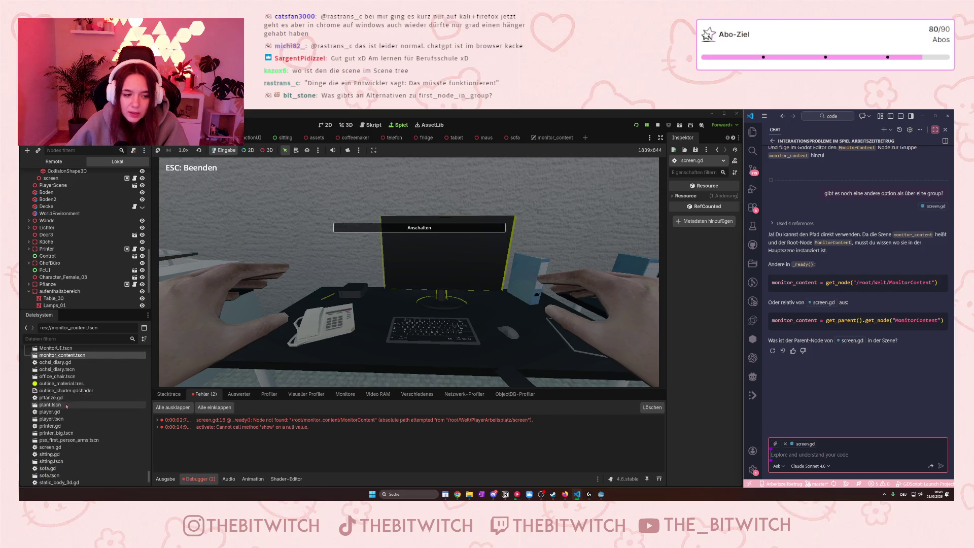
pyautogui.scroll(-1, 59, 410)
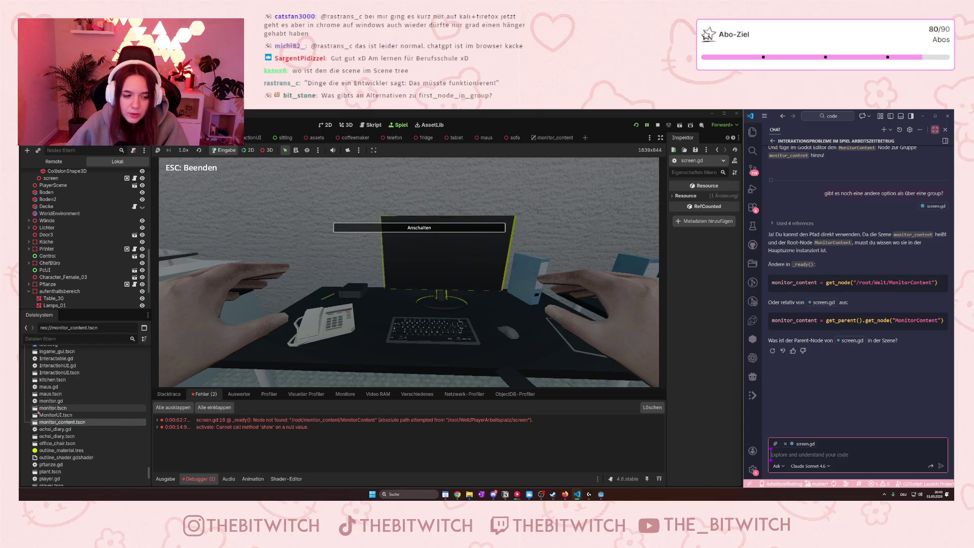
pyautogui.scroll(-1, 57, 413)
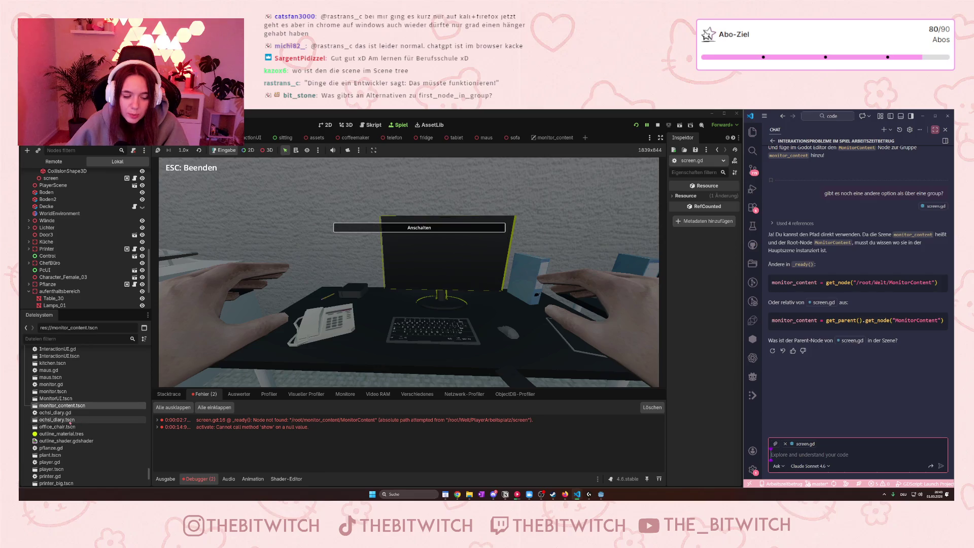
pyautogui.scroll(-2, 71, 421)
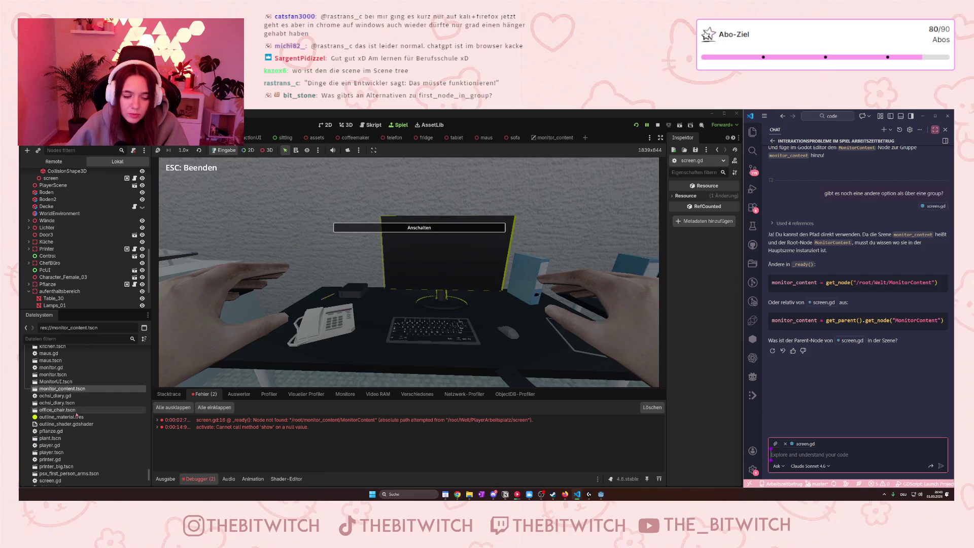
pyautogui.scroll(3, 75, 410)
pyautogui.scroll(5, 74, 406)
pyautogui.scroll(10, 66, 400)
pyautogui.scroll(3, 73, 407)
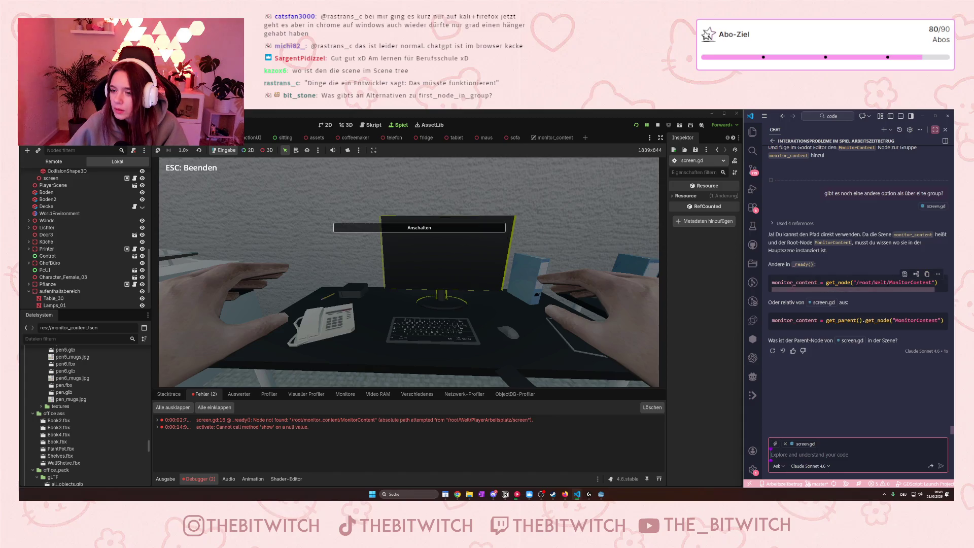
# - Inspect the suggested get_node path line, then begin a chat reply with 'das'
pyautogui.press('ctrl')
pyautogui.press('ctrl')
pyautogui.click(879, 372)
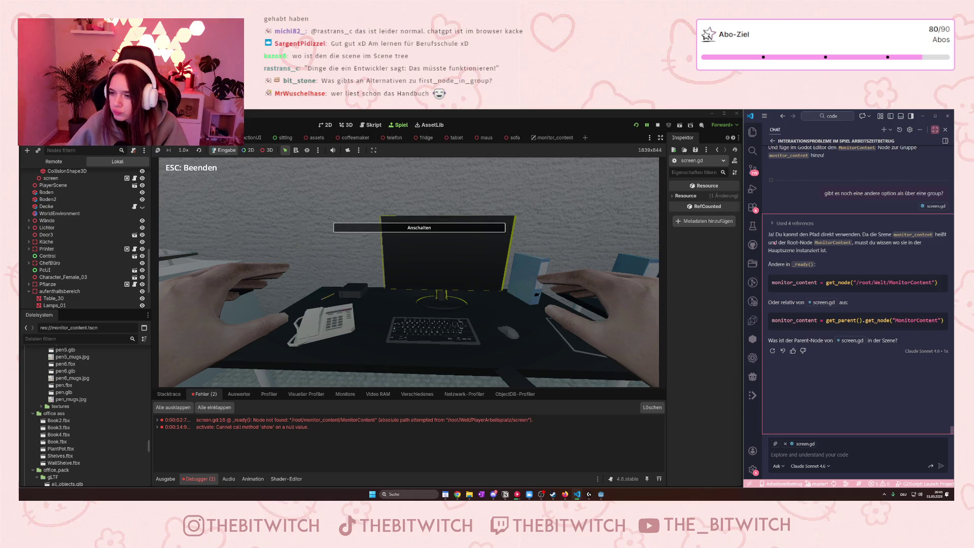
pyautogui.click(878, 285)
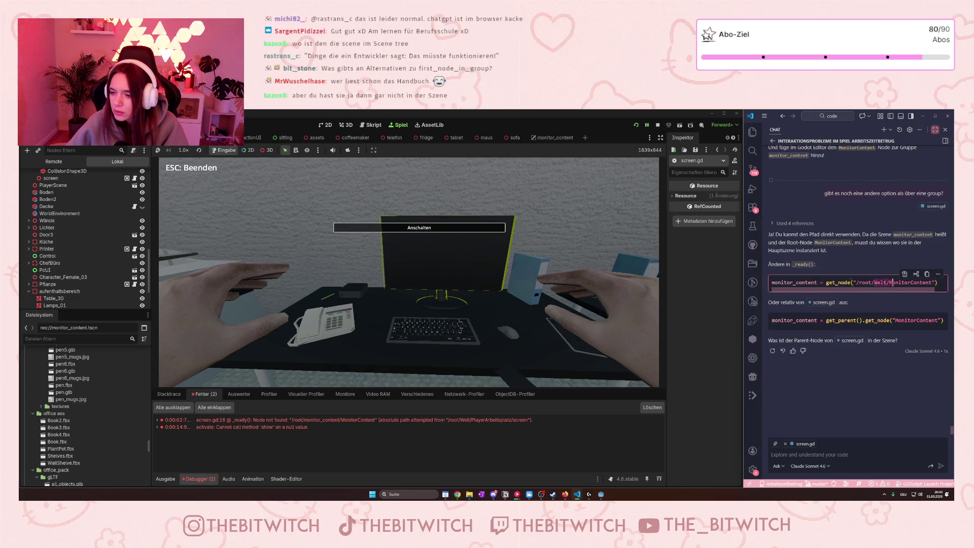
pyautogui.click(837, 454)
pyautogui.write('das')
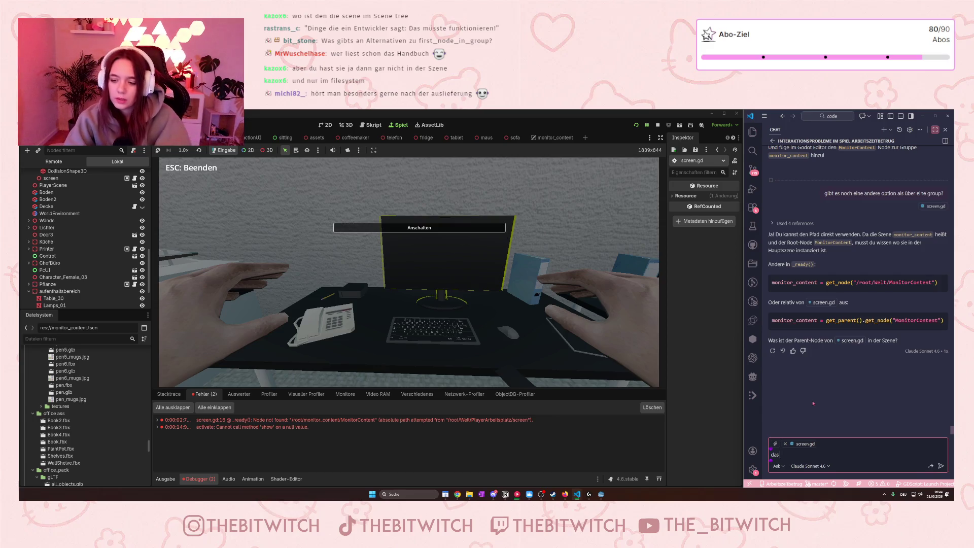
# - Send 'MonitorContent ist eine andere szene als Welt und ich will darauf zugreifen' to Copilot chat
pyautogui.press('BackSpace')
pyautogui.press('BackSpace')
pyautogui.press('BackSpace')
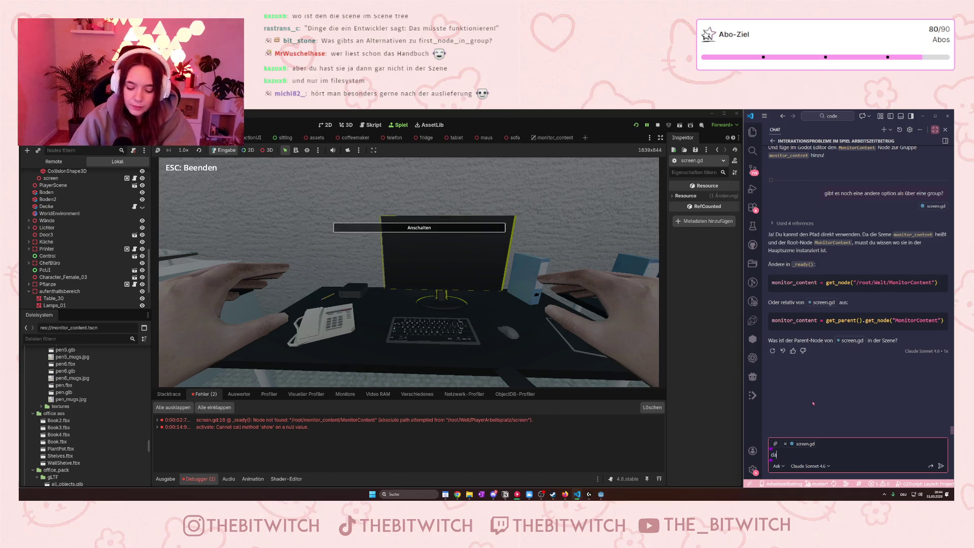
pyautogui.write('MonitorCo')
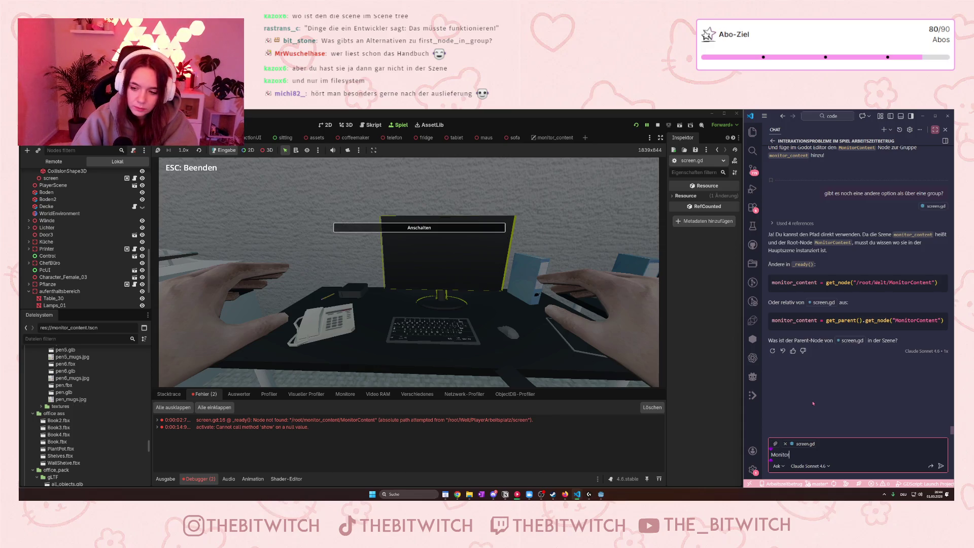
pyautogui.write('nten')
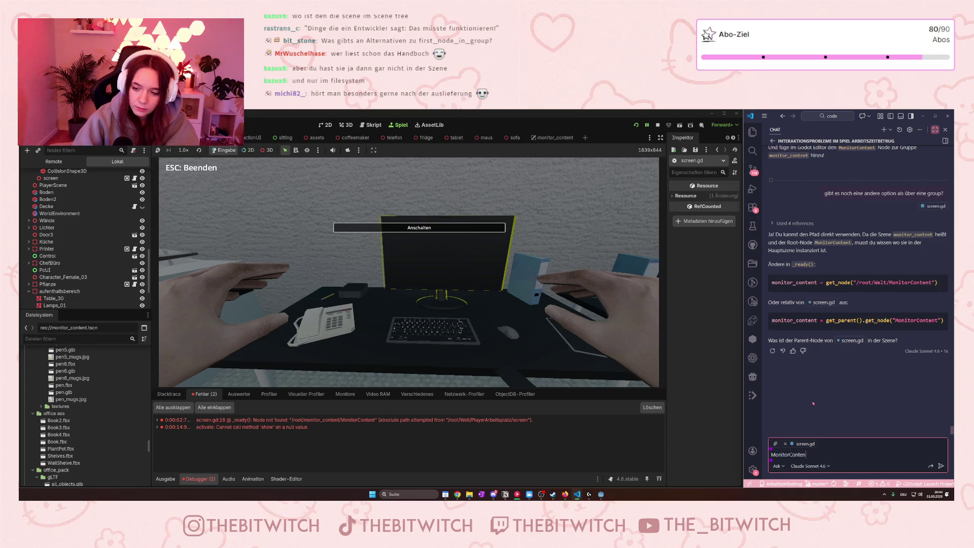
pyautogui.write('t ist eine andere')
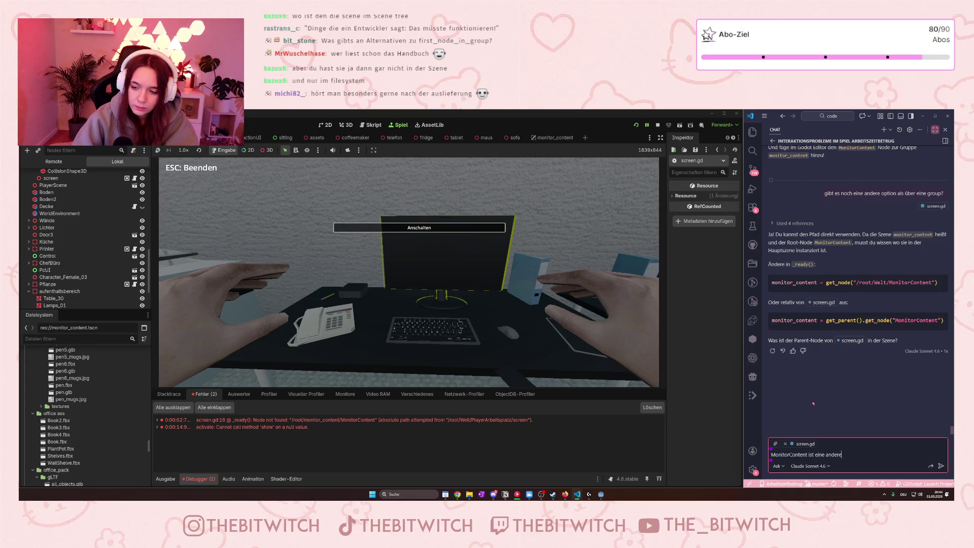
pyautogui.write(' szene als We')
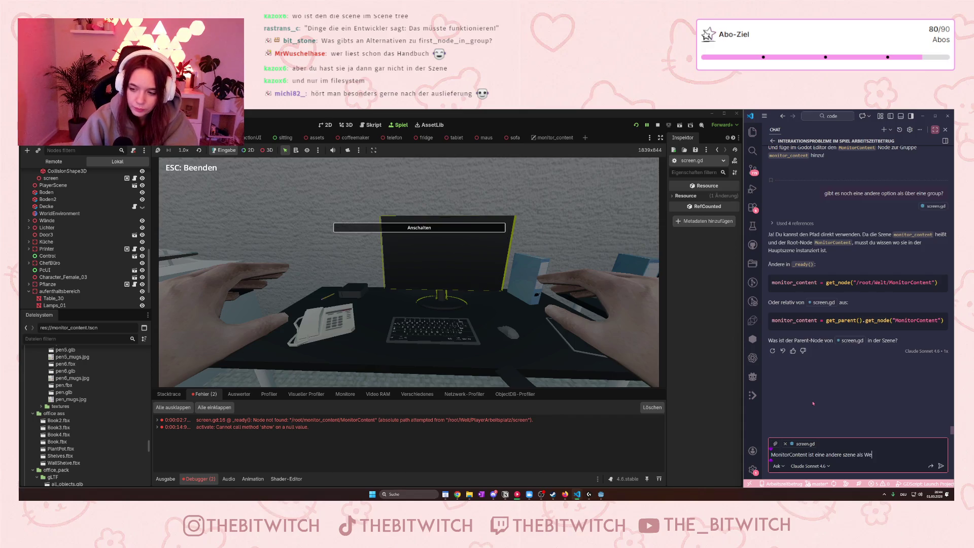
pyautogui.write('lt und ich will da')
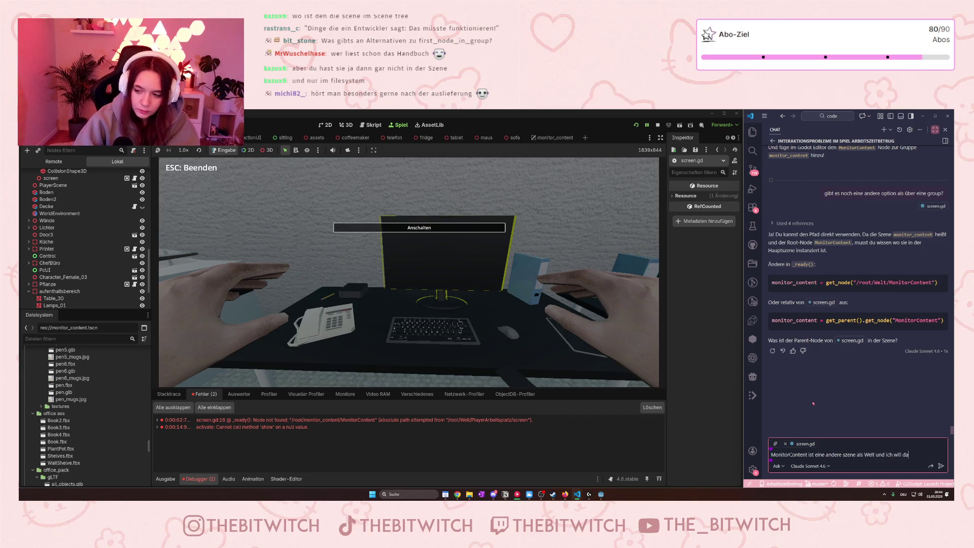
pyautogui.write('rauf zugr')
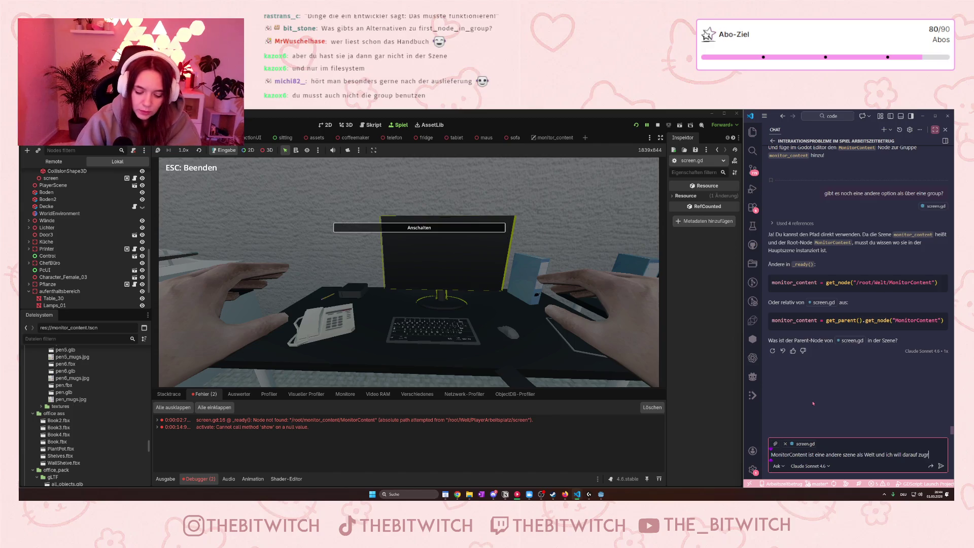
pyautogui.write('eifen')
pyautogui.press('Return')
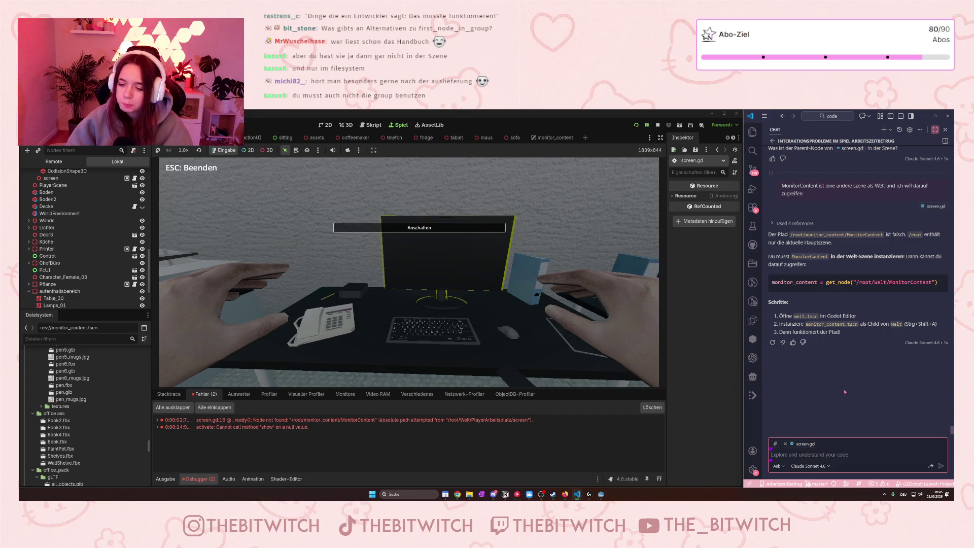
# - Send 'gibt es da noch eine andere option?' to Copilot chat
pyautogui.write('gi')
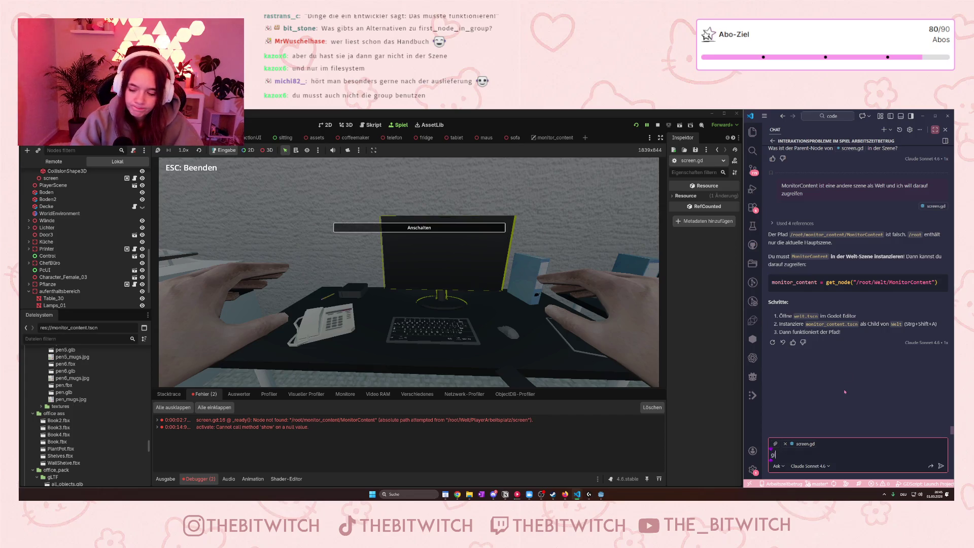
pyautogui.write('bt es da noch eine andere o')
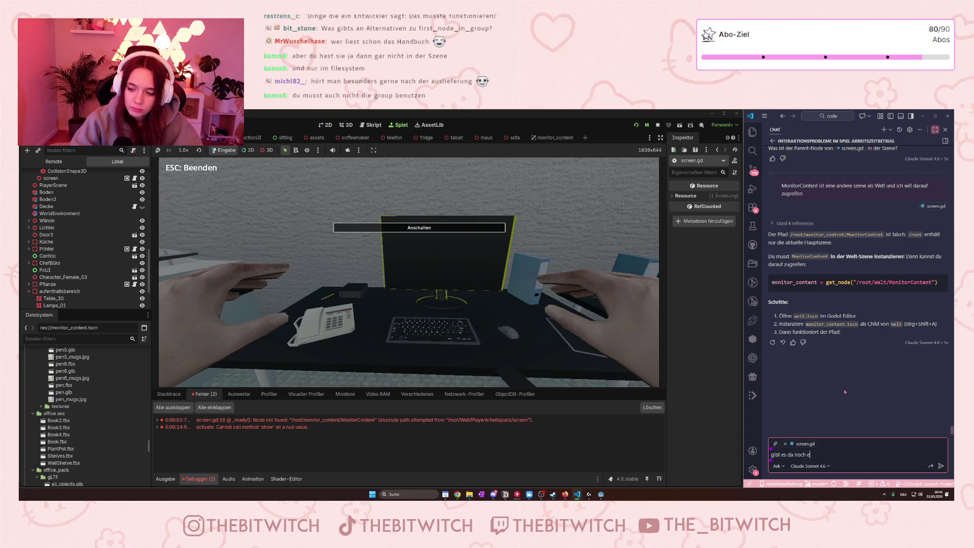
pyautogui.write('ption?')
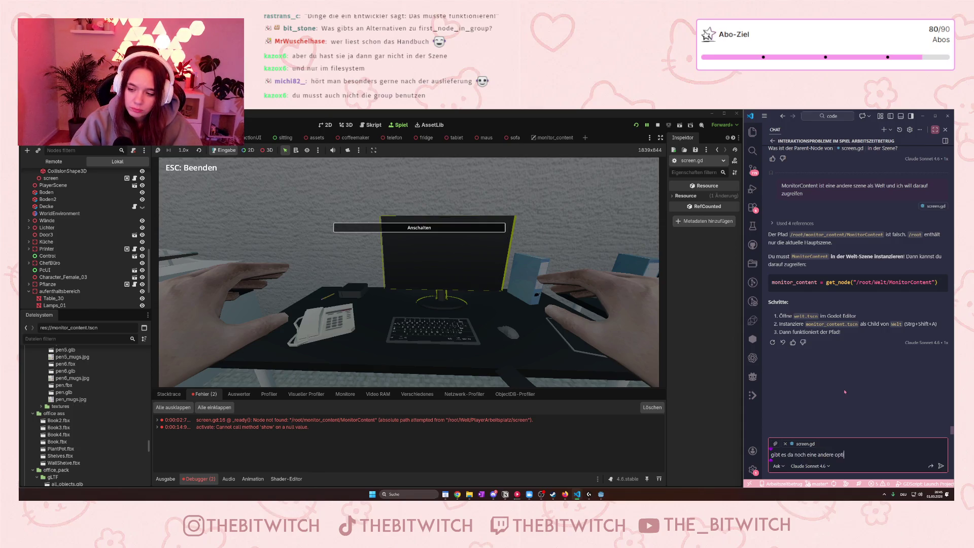
pyautogui.press('Return')
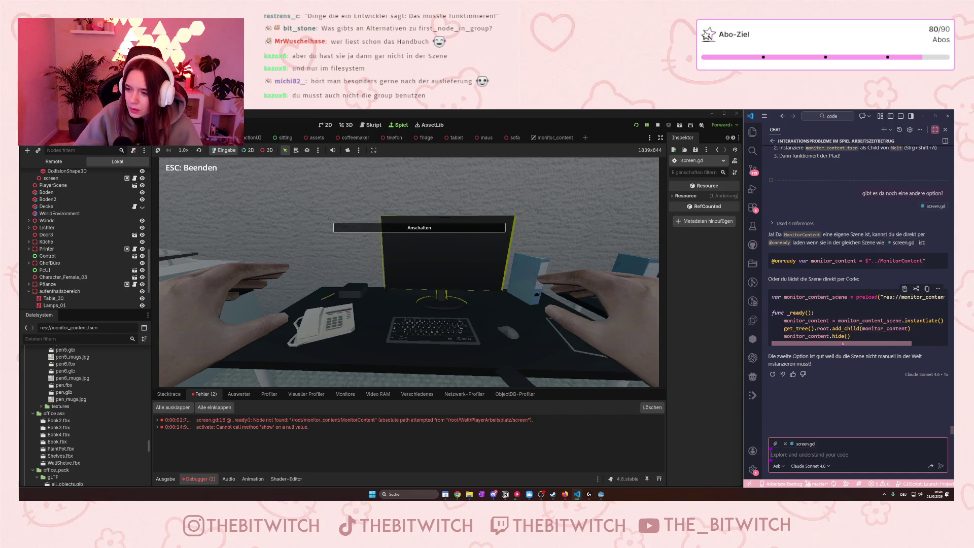
pyautogui.click(874, 298)
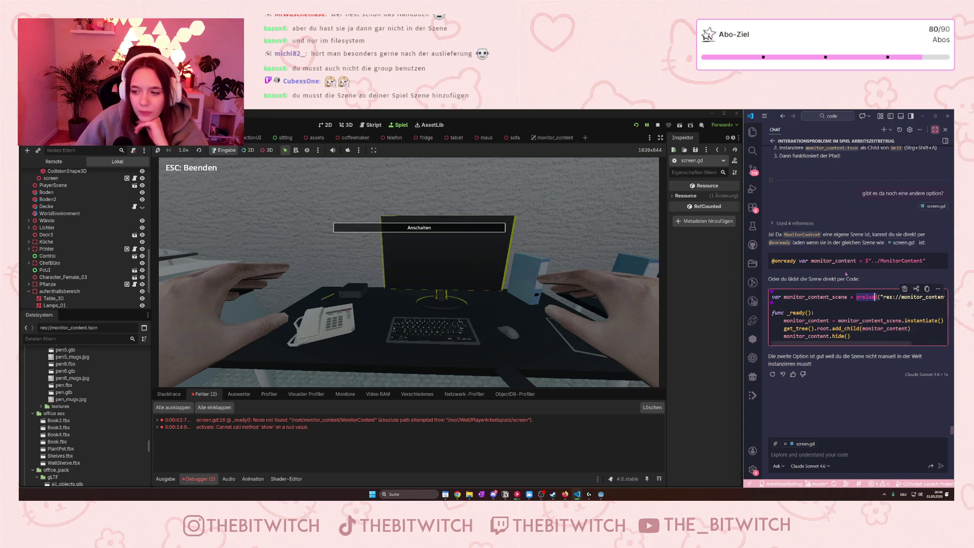
pyautogui.moveTo(942, 321); pyautogui.dragTo(853, 336)
pyautogui.click(853, 336)
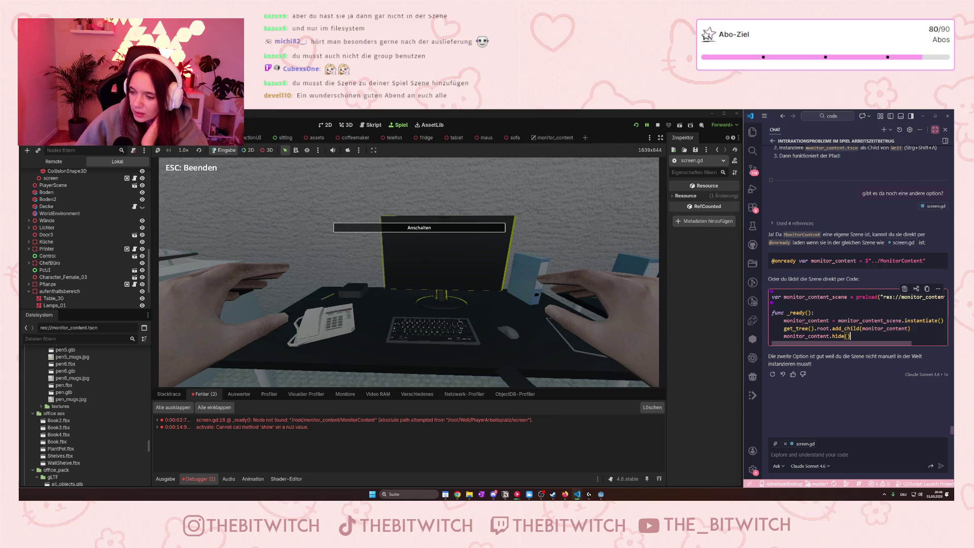
pyautogui.scroll(-5, 96, 263)
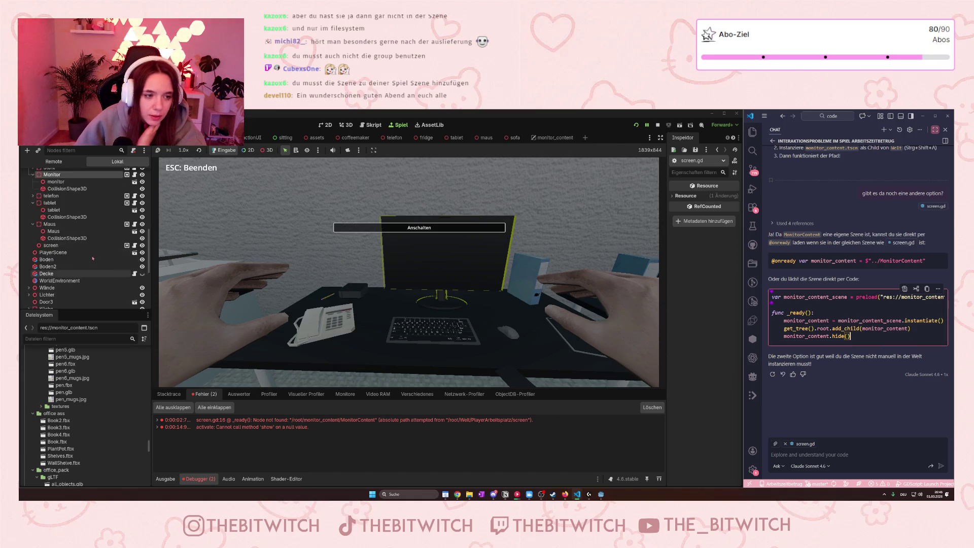
# - Collapse Franks Arbeitsplatz in the Remote scene tree to shorten the list
pyautogui.scroll(5, 96, 264)
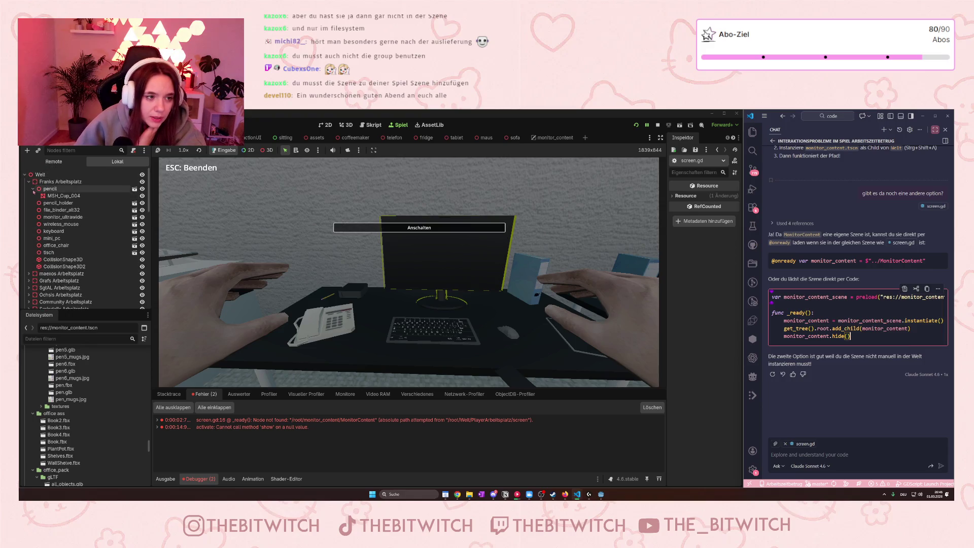
pyautogui.click(28, 183)
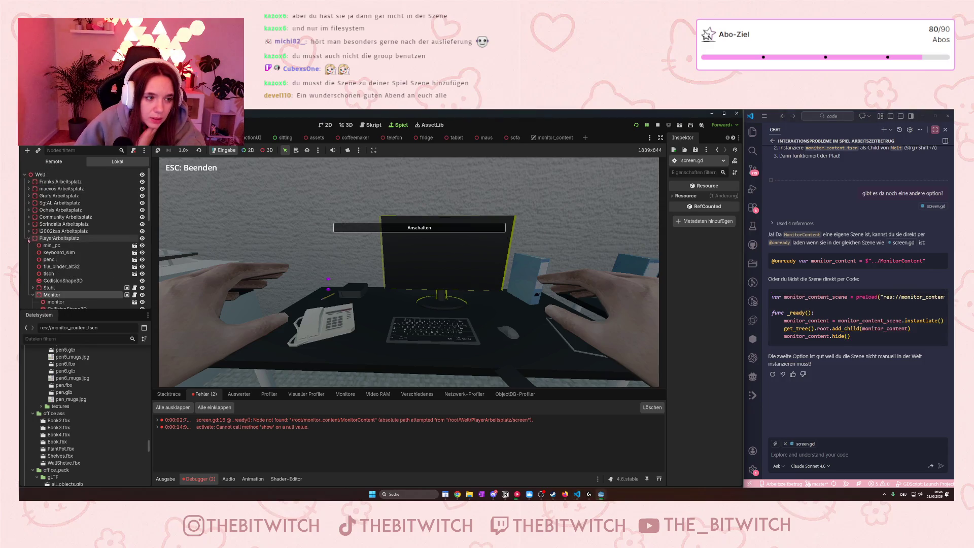
pyautogui.scroll(-4, 47, 264)
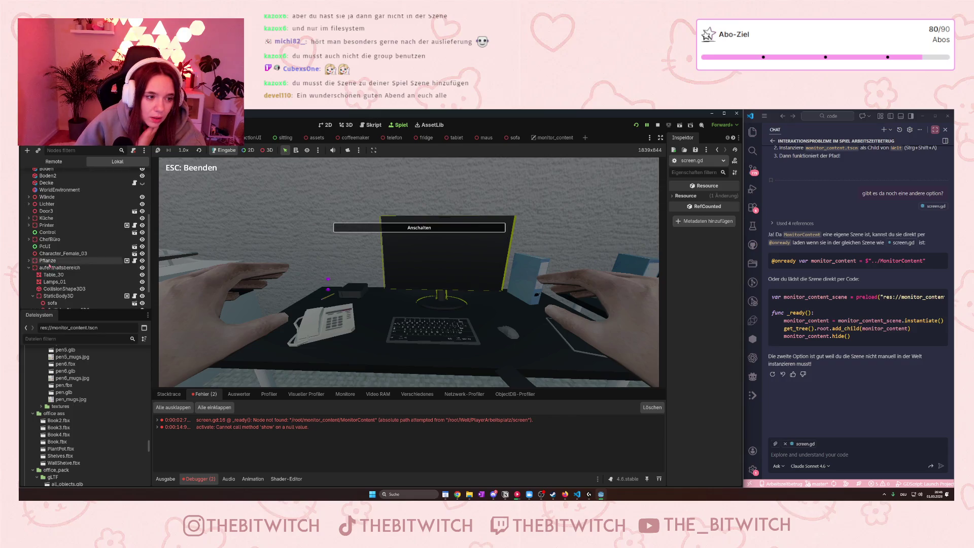
pyautogui.scroll(-3, 51, 265)
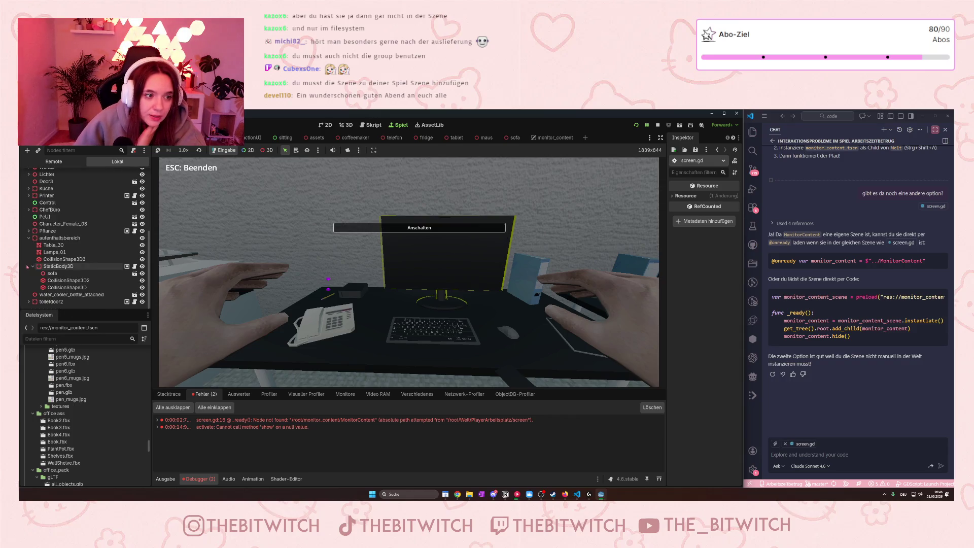
pyautogui.scroll(7, 32, 274)
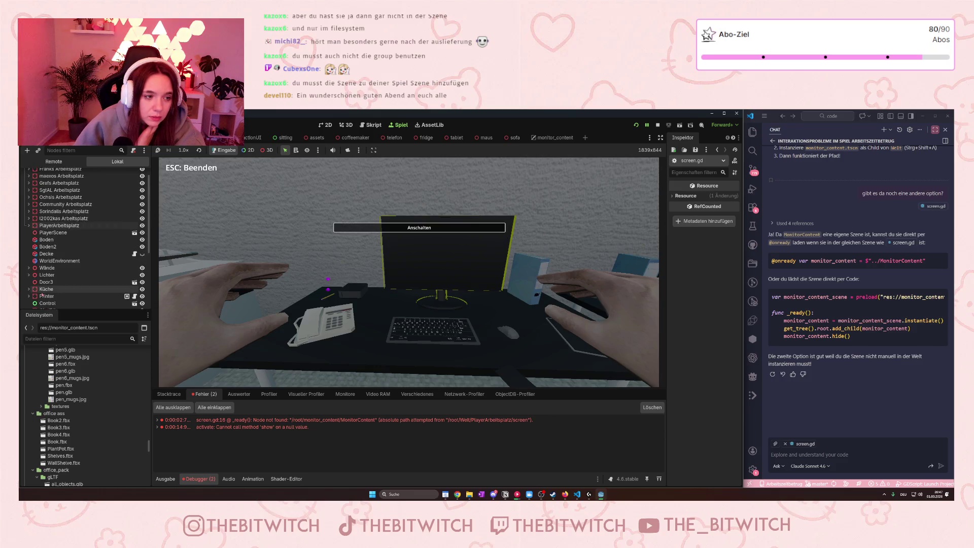
pyautogui.scroll(-3, 35, 286)
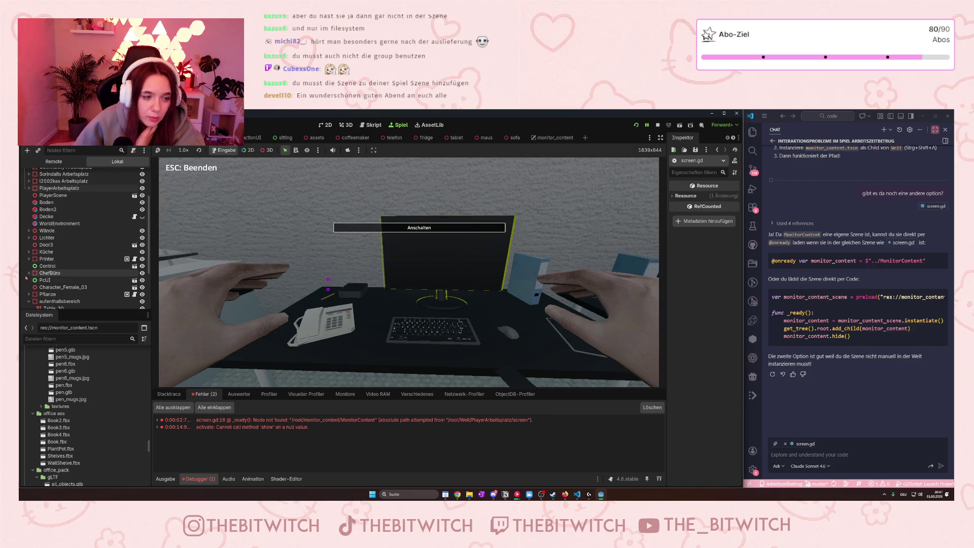
pyautogui.scroll(3, 30, 269)
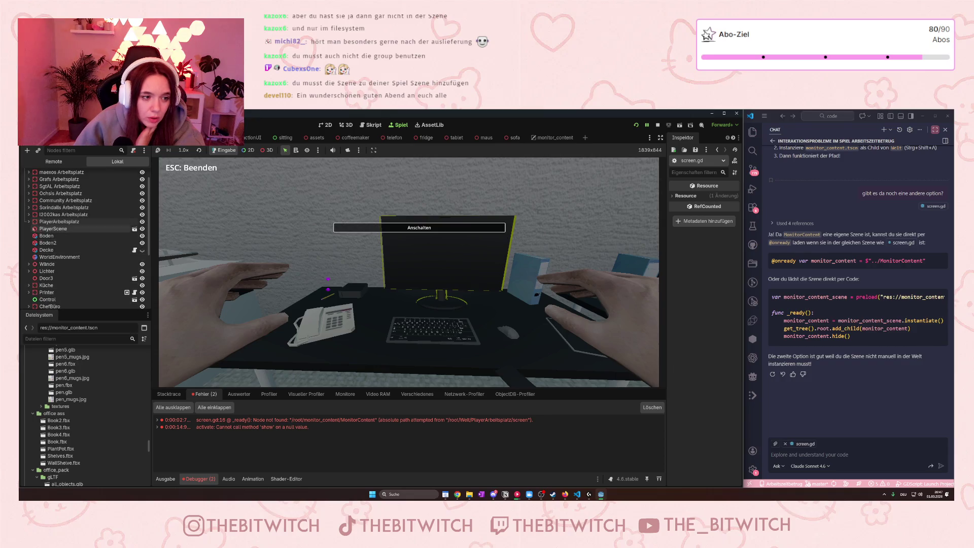
# - Expand PlayerArbeitsplatz and Monitor, select the monitor node and open its attached script
pyautogui.click(29, 222)
pyautogui.scroll(-1, 31, 244)
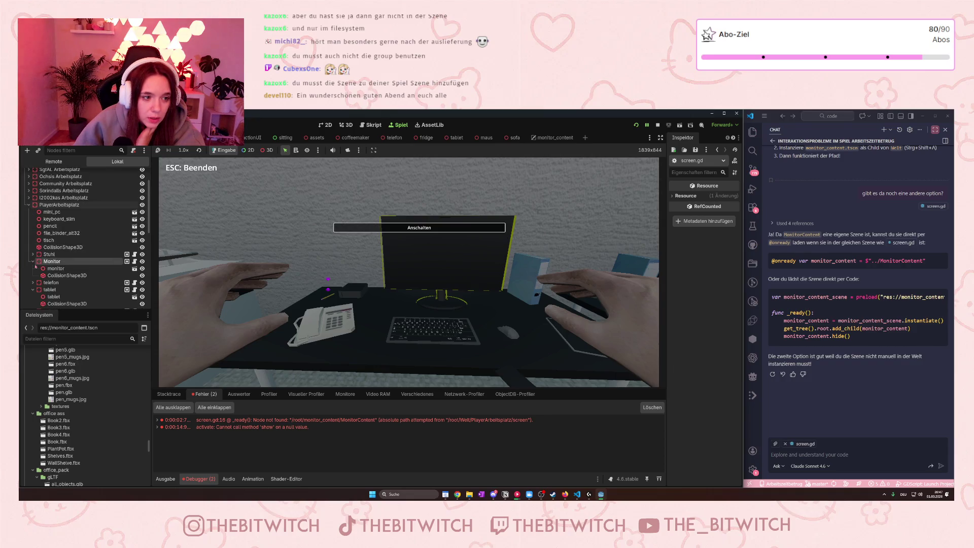
pyautogui.click(33, 261)
pyautogui.scroll(-1, 40, 256)
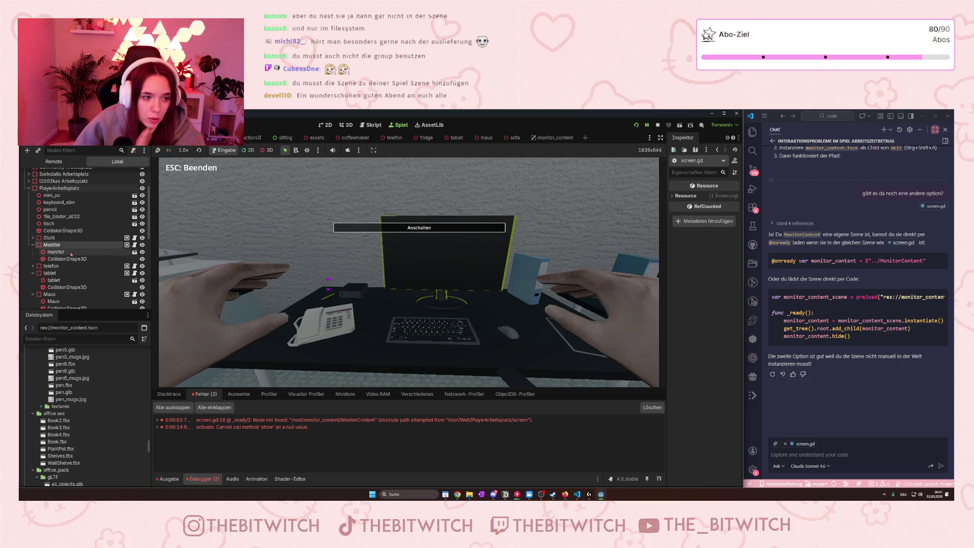
pyautogui.click(71, 253)
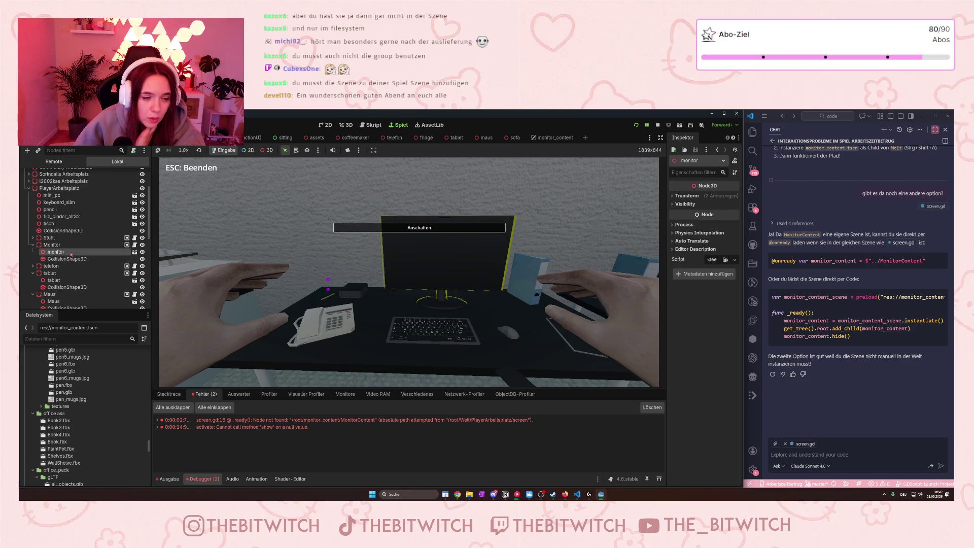
pyautogui.click(134, 247)
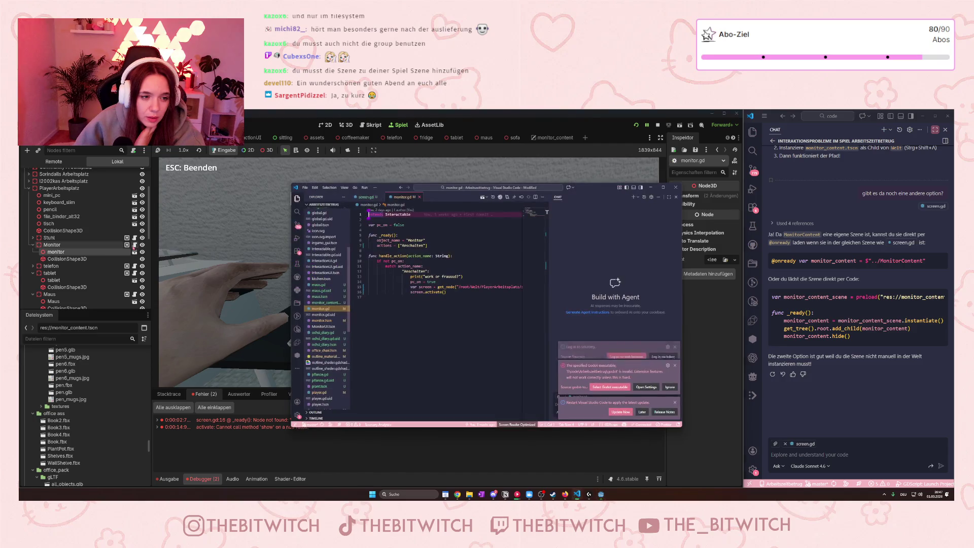
# - Show monitor.gd in Godot's Script editor, mark its /root/Welt/PlayerArbeitsplatz/ path, collapse tablet and Maus
pyautogui.click(651, 188)
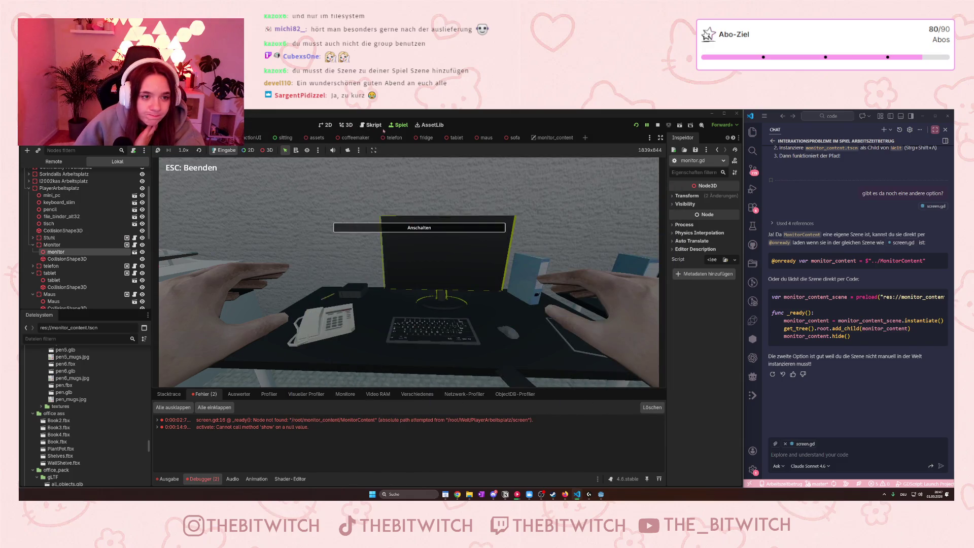
pyautogui.click(374, 125)
pyautogui.click(175, 187)
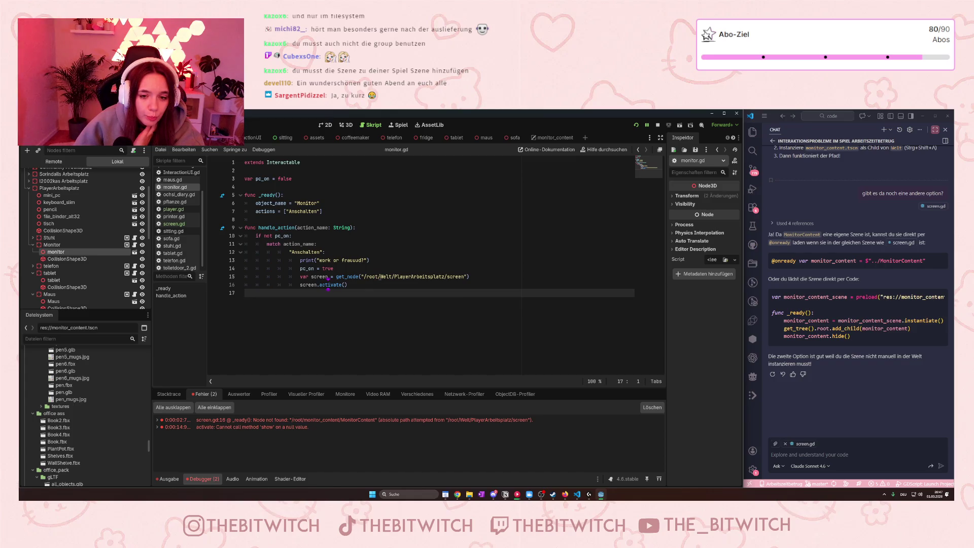
pyautogui.moveTo(446, 277); pyautogui.dragTo(364, 276)
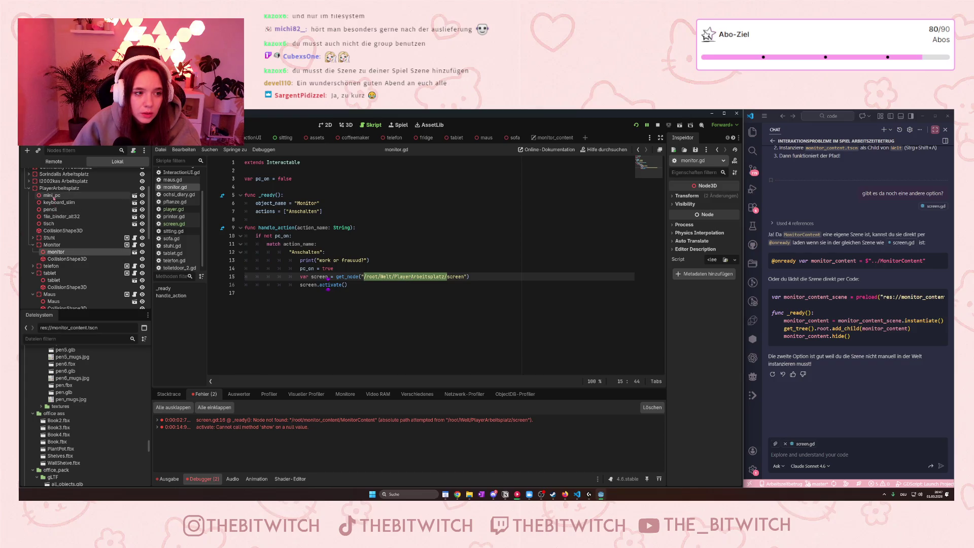
pyautogui.click(33, 273)
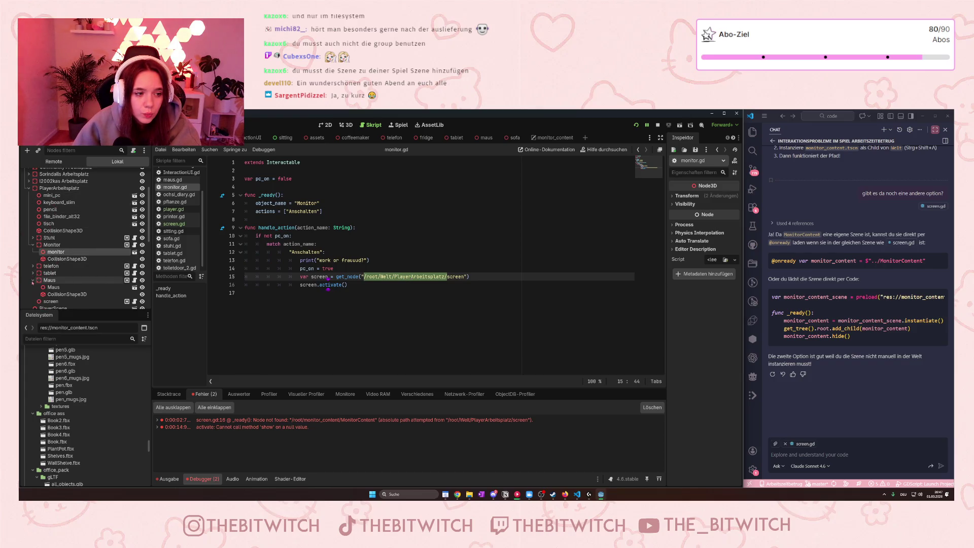
pyautogui.click(33, 280)
# - Instance monitor_content.tscn, found by searching 'moni', as a child of PlayerArbeitsplatz
pyautogui.click(43, 287)
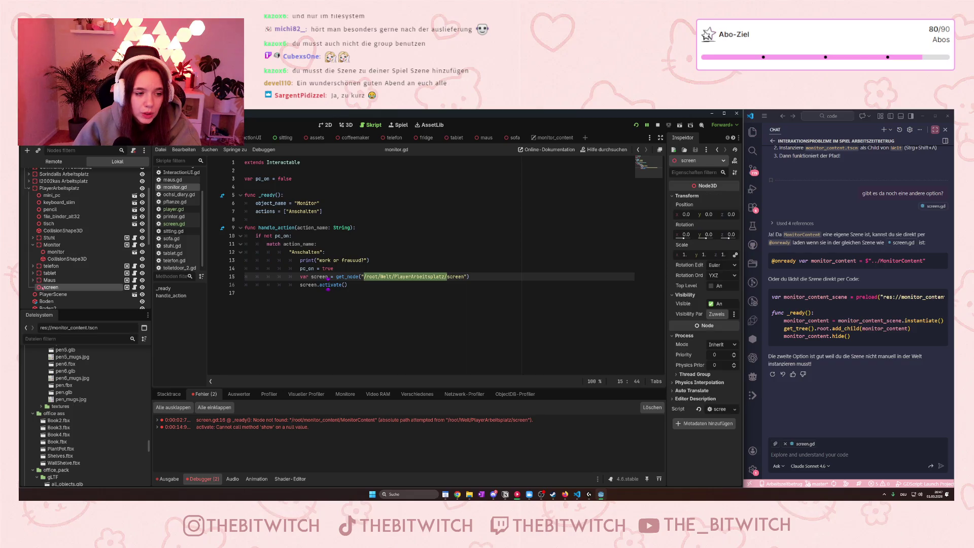
pyautogui.click(61, 188)
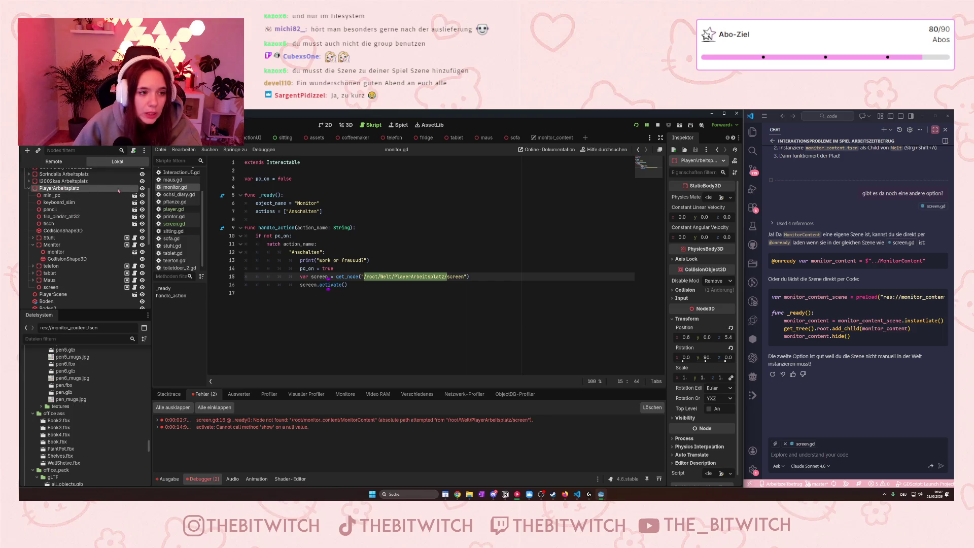
pyautogui.click(38, 150)
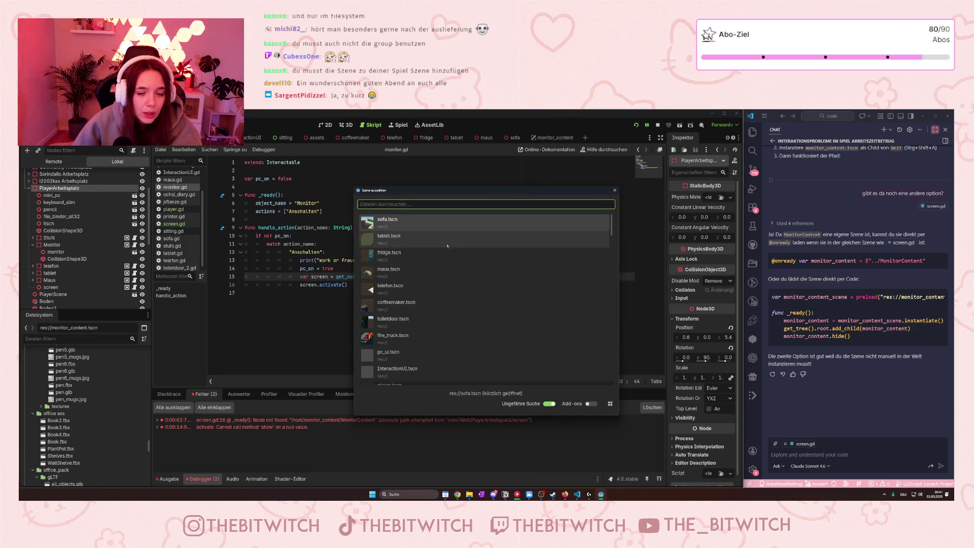
pyautogui.scroll(-8, 450, 245)
pyautogui.scroll(-5, 422, 326)
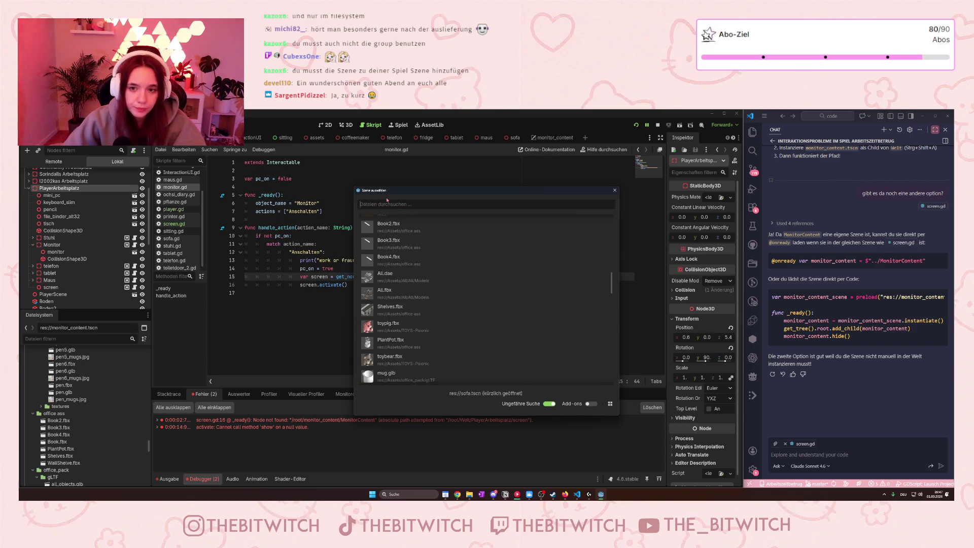
pyautogui.write('moni')
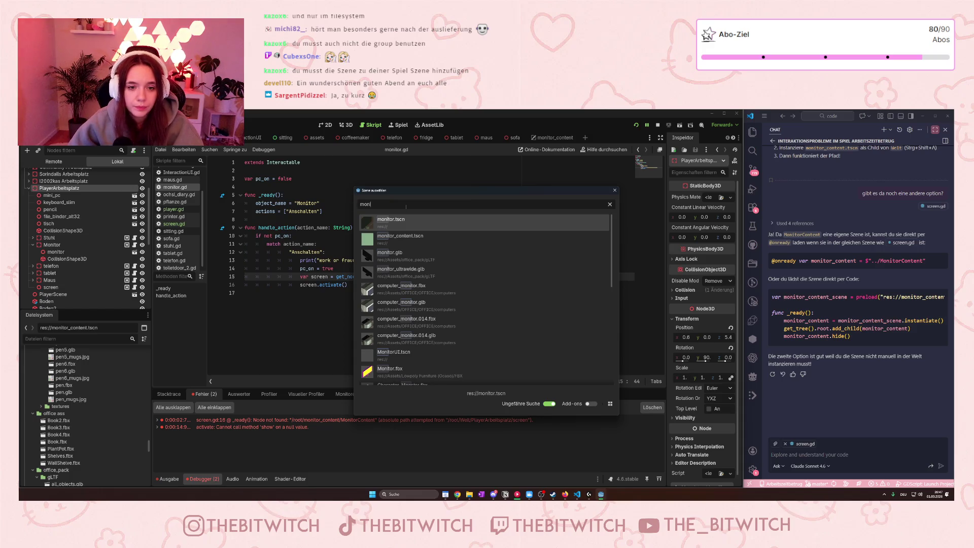
pyautogui.doubleClick(401, 236)
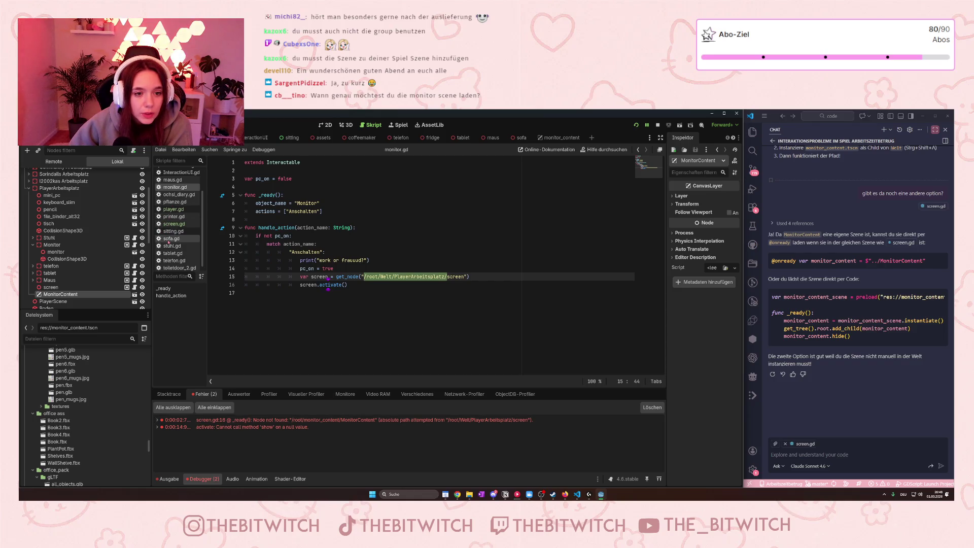
# - Remove 'monitor_content/' from the get_node path in screen.gd, leaving /root/MonitorContent
pyautogui.scroll(2, 184, 195)
pyautogui.scroll(1, 184, 195)
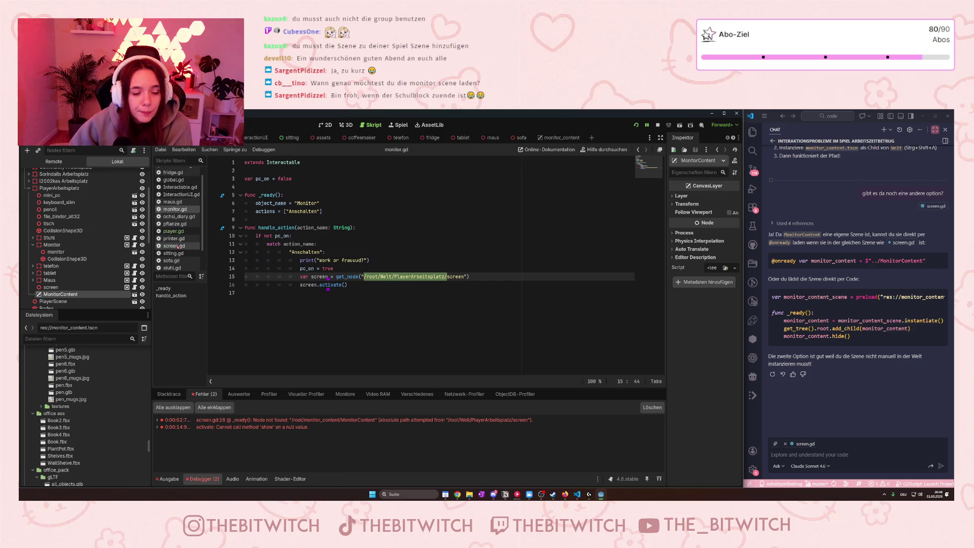
pyautogui.click(178, 246)
pyautogui.scroll(-3, 434, 195)
pyautogui.moveTo(394, 211); pyautogui.dragTo(350, 211)
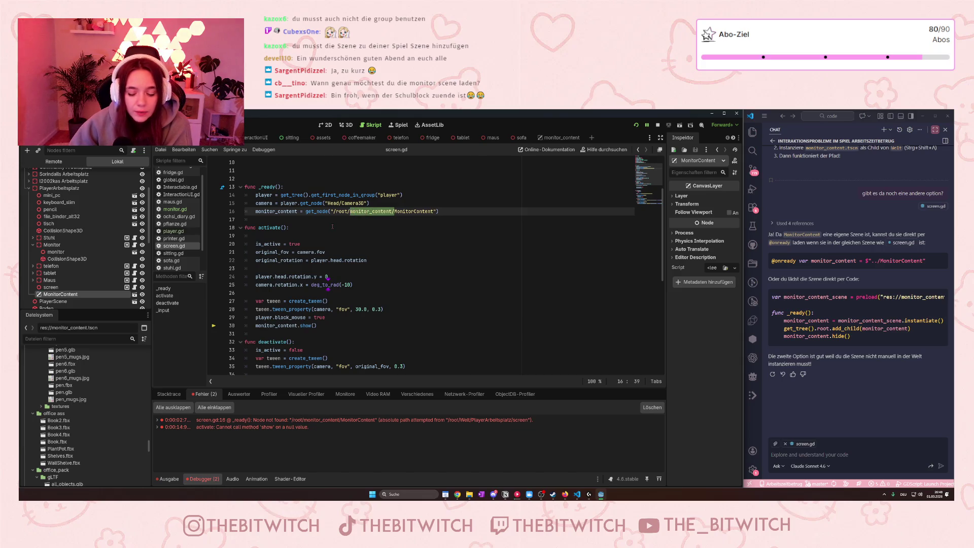
pyautogui.press('BackSpace')
# - Save screen.gd and restart the game with Stop and Play
pyautogui.click(568, 284)
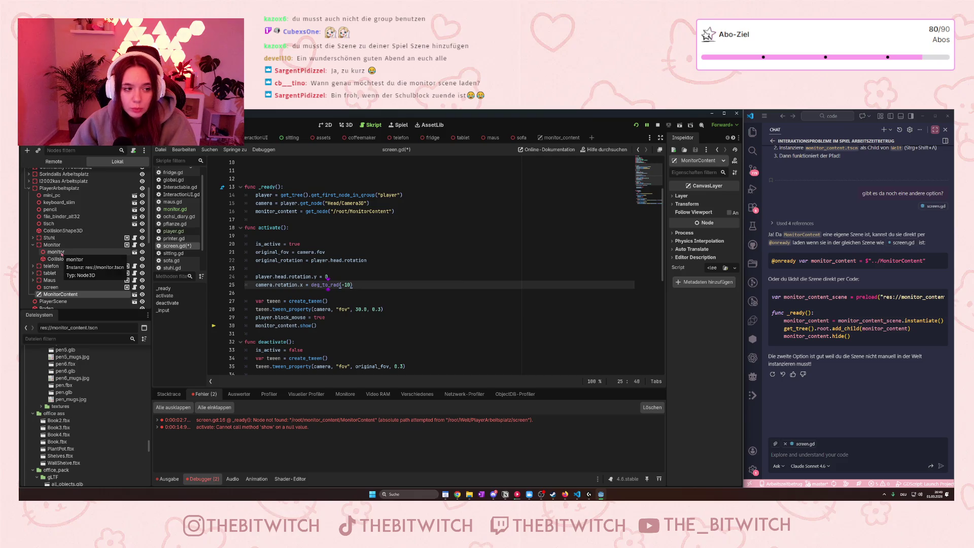
pyautogui.click(415, 311)
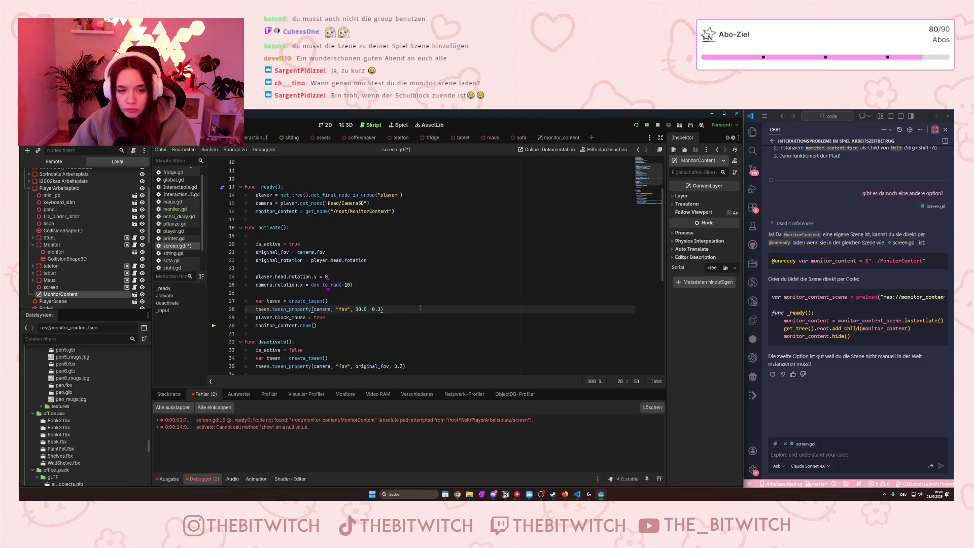
pyautogui.hotkey('ctrl', 's')
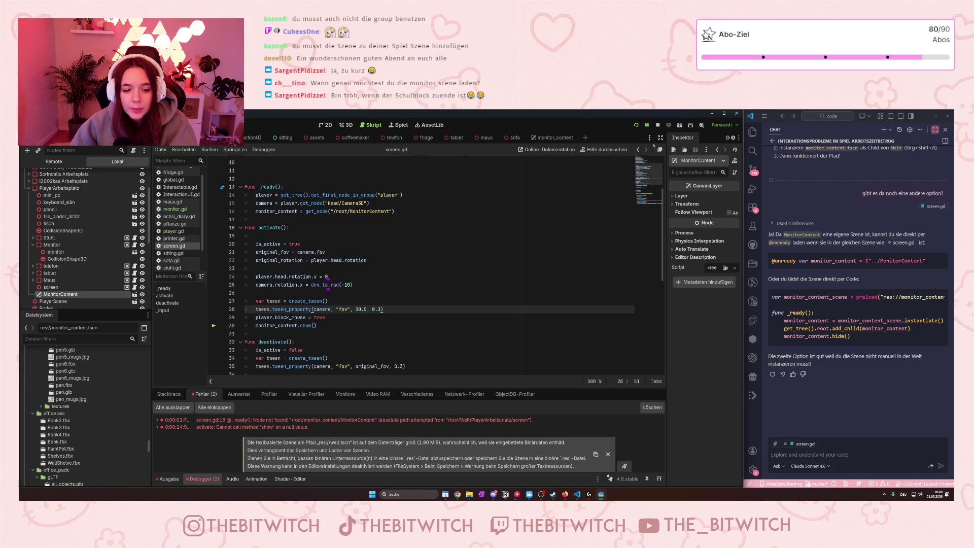
pyautogui.click(657, 125)
pyautogui.click(636, 125)
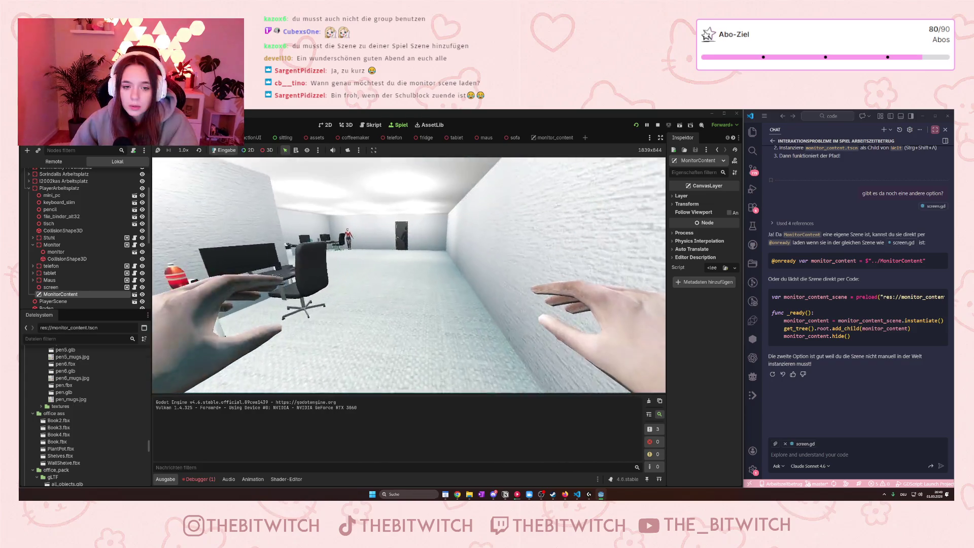
# - Walk to the desk and sit down, then stop after the /root/MonitorContent not-found error
pyautogui.press('w')
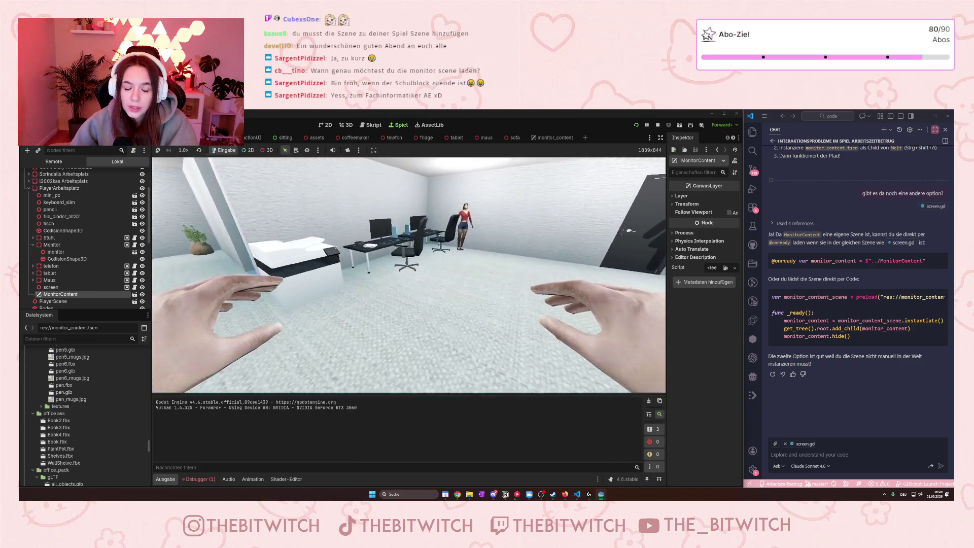
pyautogui.press('e')
pyautogui.press('e')
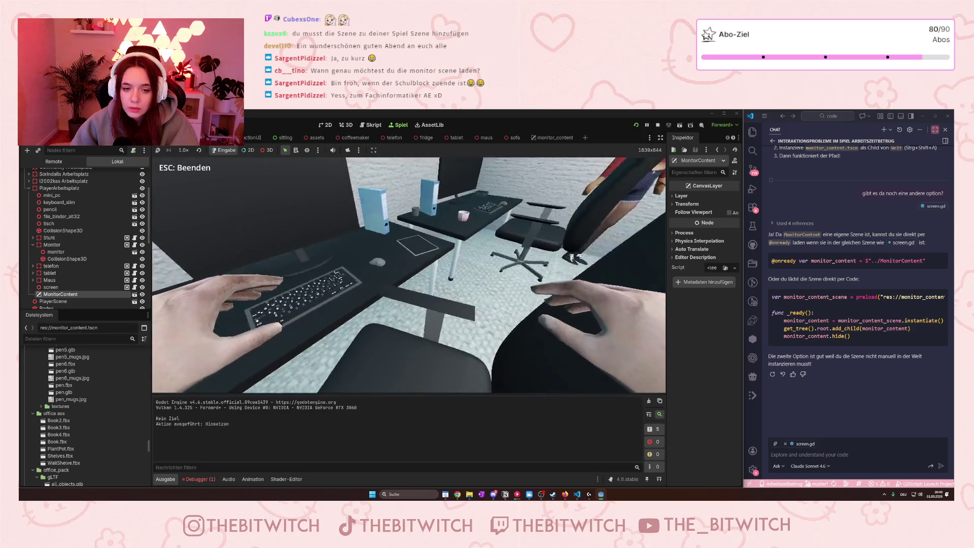
pyautogui.press('e')
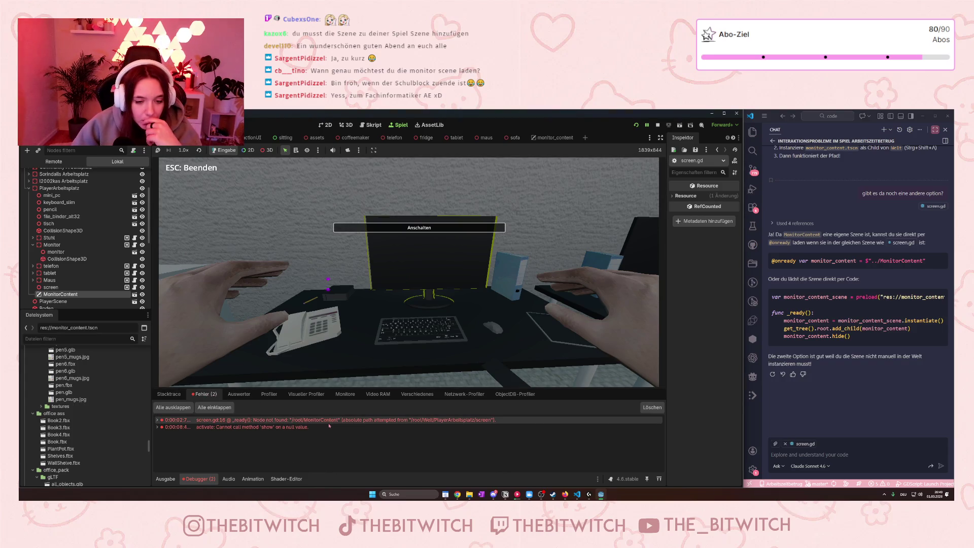
pyautogui.moveTo(328, 421)
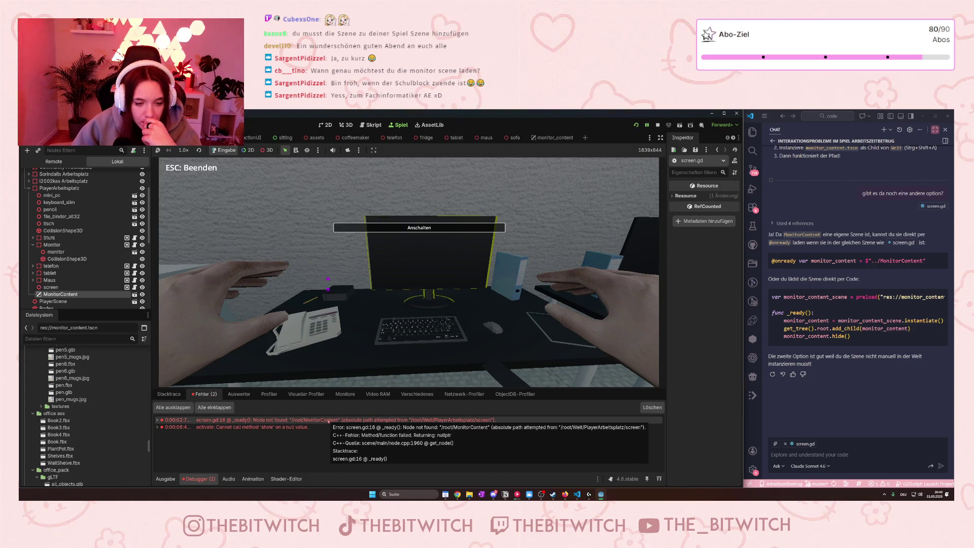
pyautogui.click(658, 125)
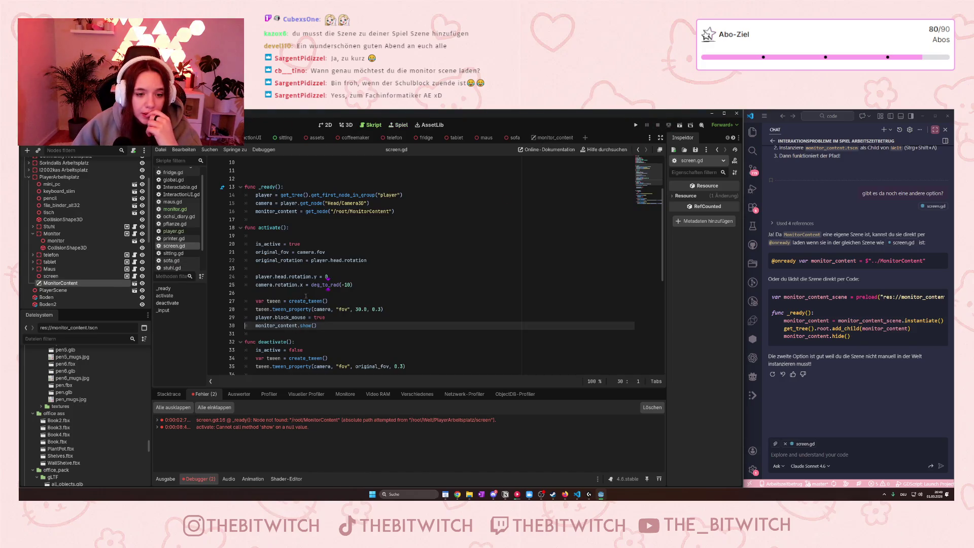
# - Insert 'Welt/PlayerArbeitsplatz/' after /root/ in screen.gd's get_node path, save, and relaunch the game
pyautogui.scroll(3, 327, 282)
pyautogui.click(348, 285)
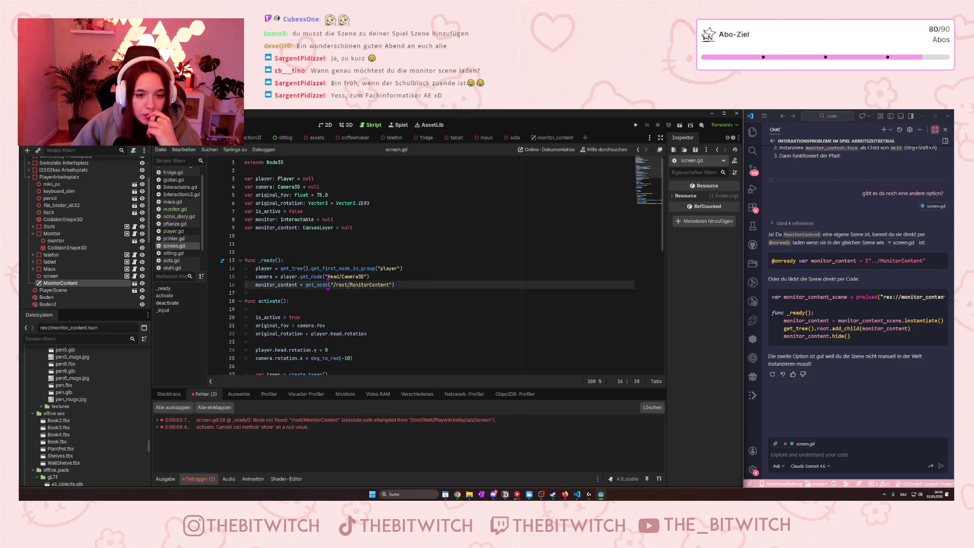
pyautogui.write('W')
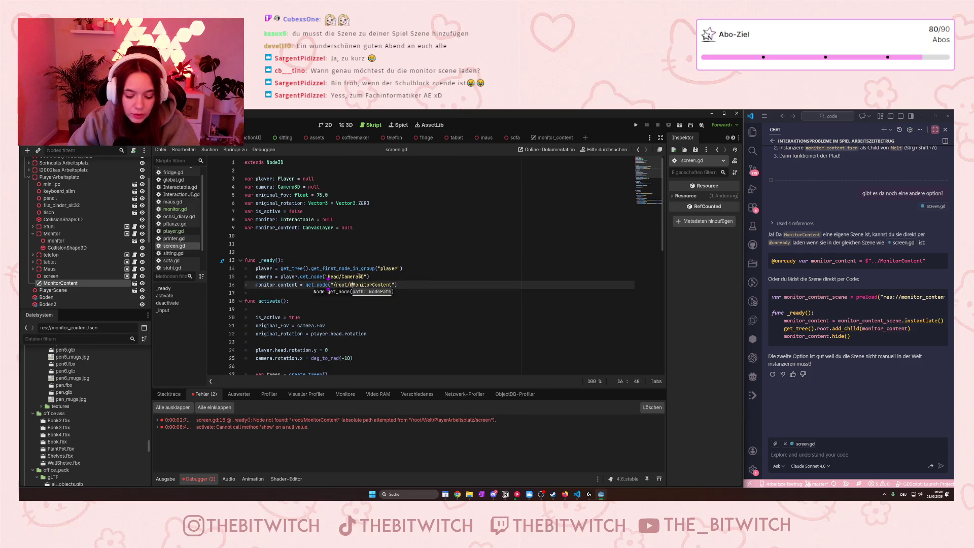
pyautogui.write('elt/')
pyautogui.write('/')
pyautogui.write('PlayerArbe')
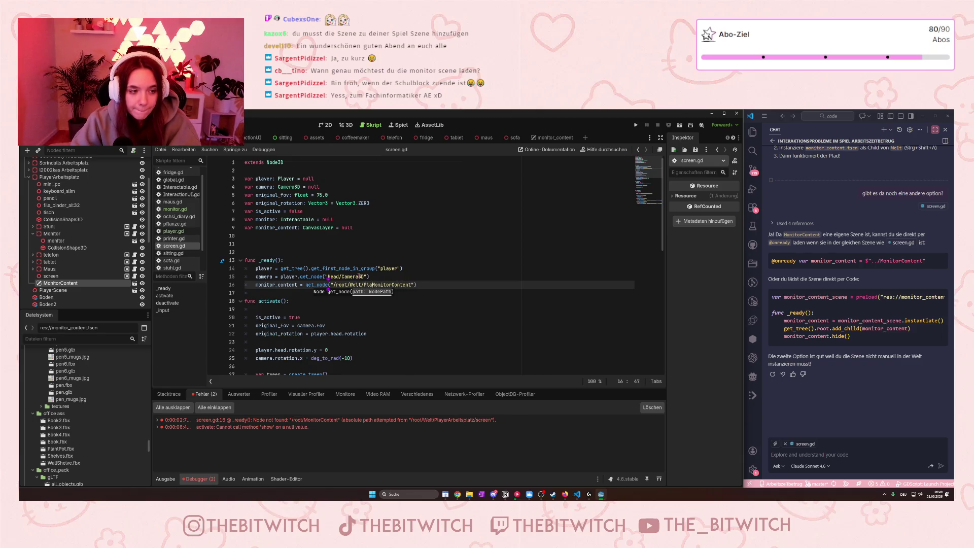
pyautogui.write('its')
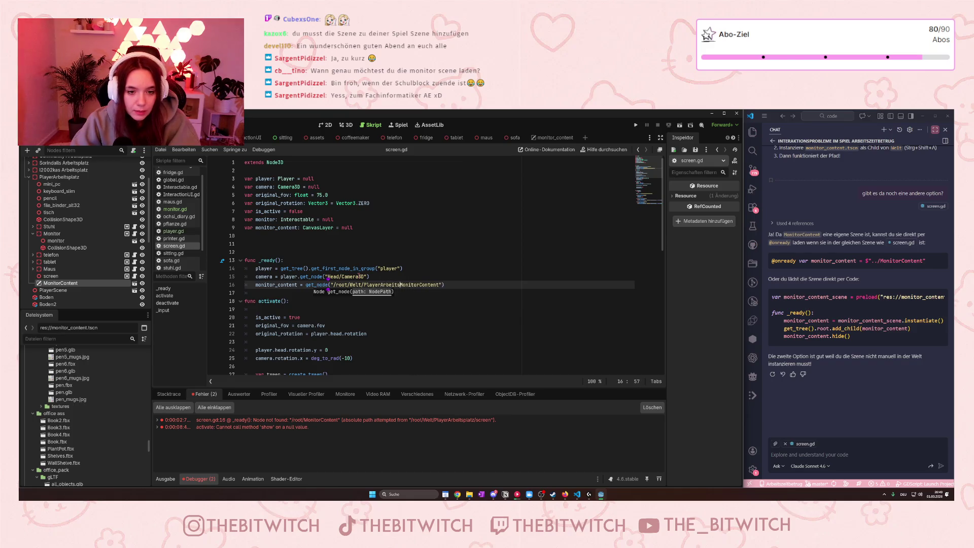
pyautogui.write('platz/')
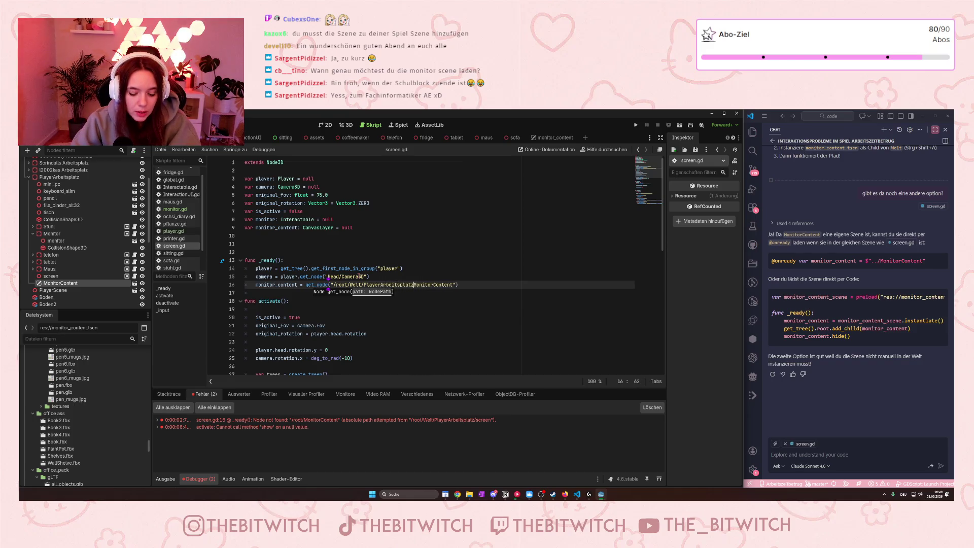
pyautogui.click(411, 301)
pyautogui.hotkey('ctrl', 's')
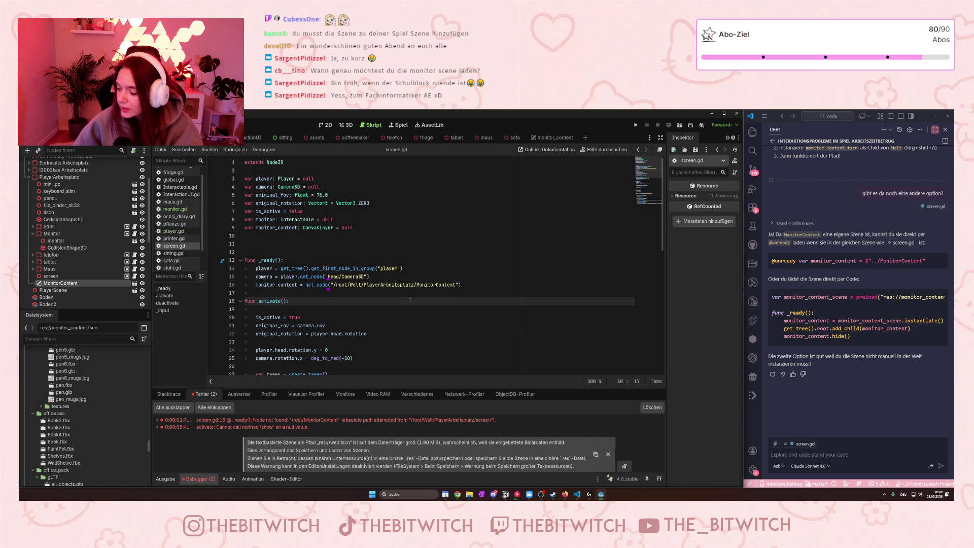
pyautogui.click(487, 260)
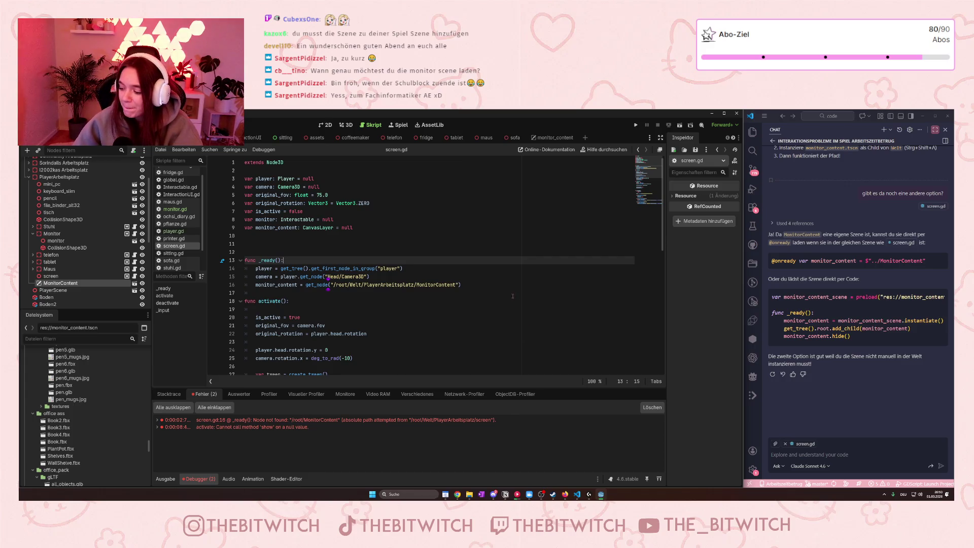
pyautogui.click(636, 125)
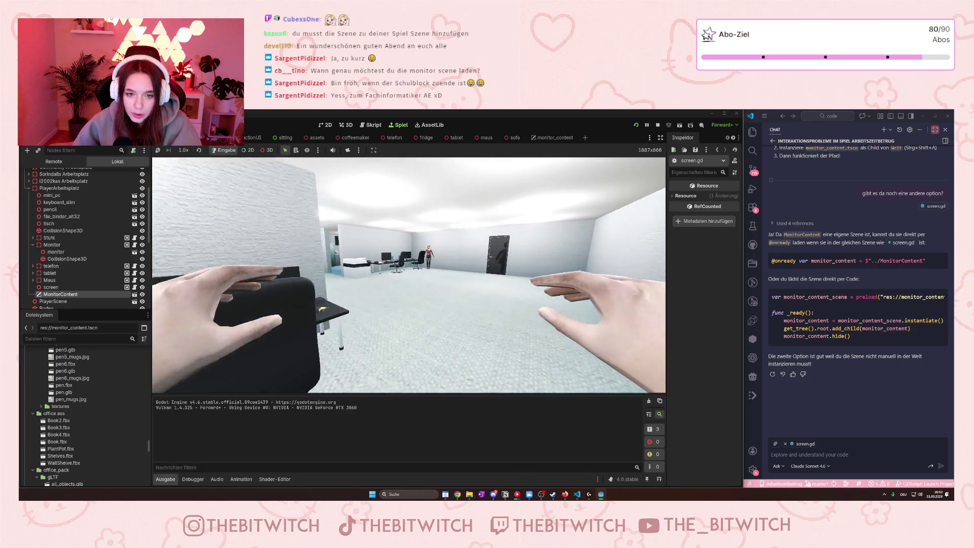
# - Playtest walking to the desk, sitting down and switching on the monitor, then leave and stop the game
pyautogui.press('w')
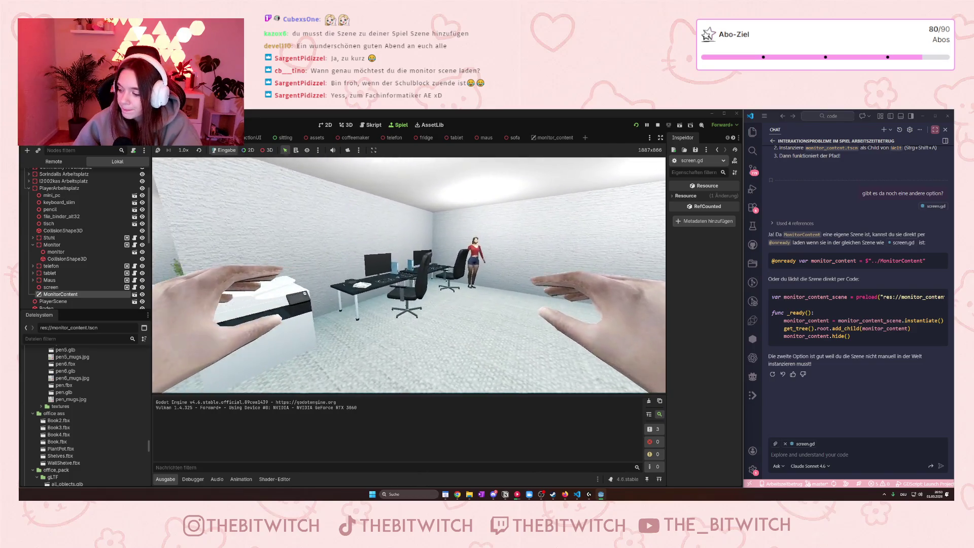
pyautogui.press('e')
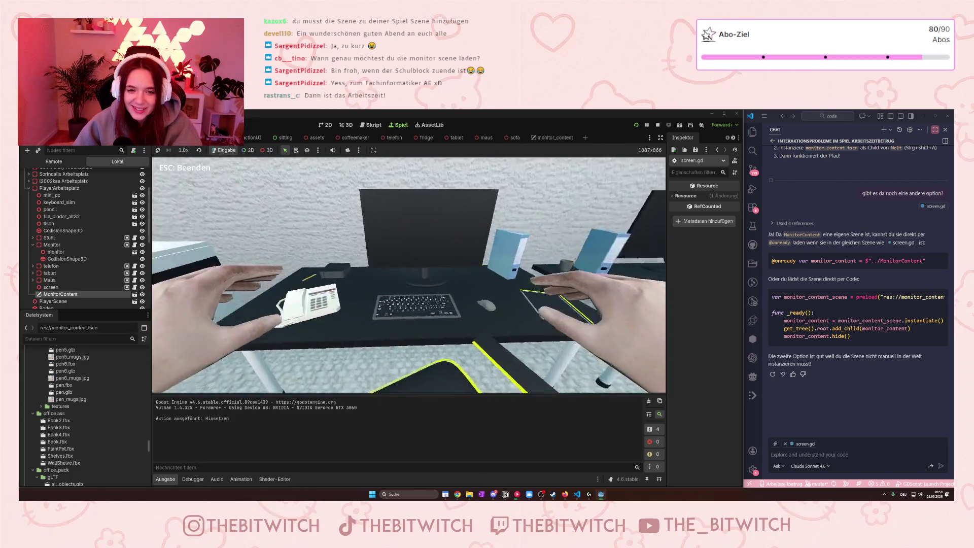
pyautogui.press('e')
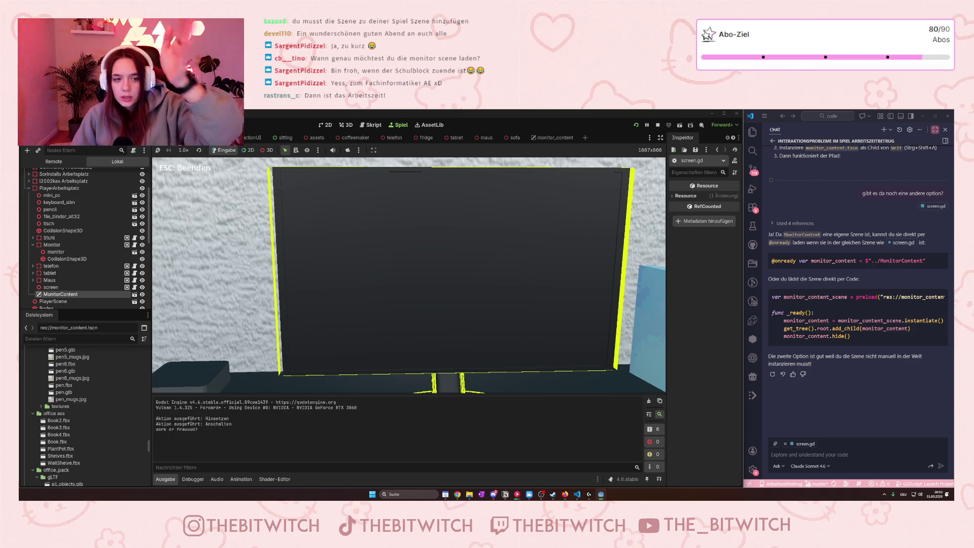
pyautogui.press('Escape')
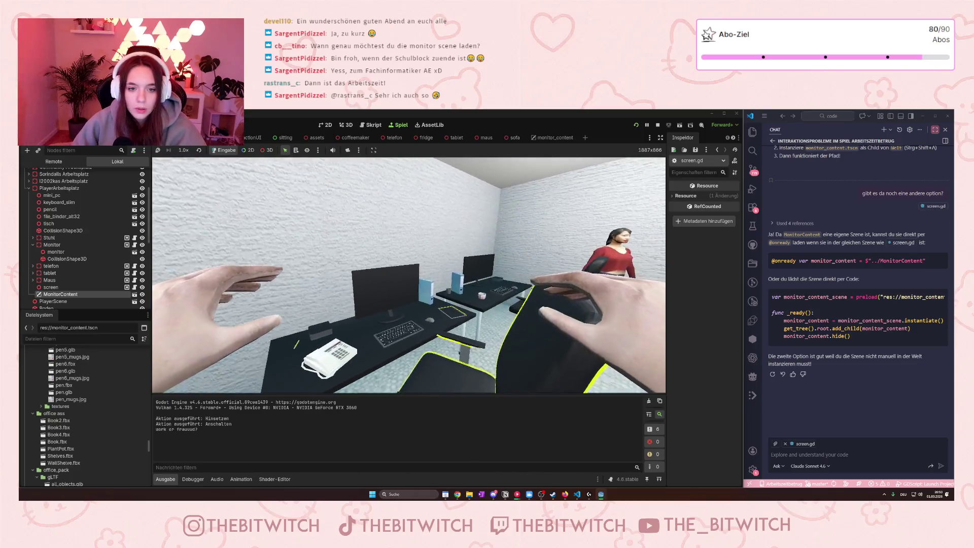
pyautogui.click(658, 125)
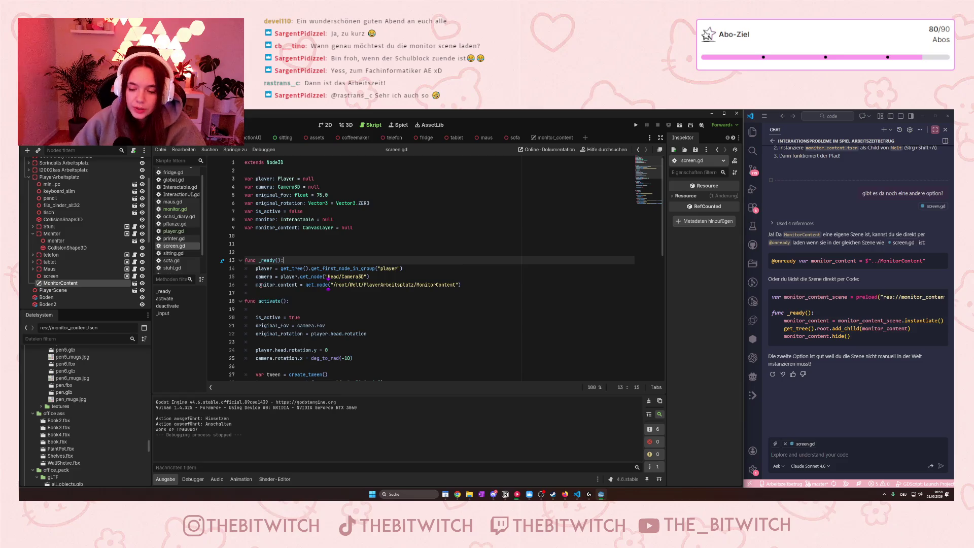
# - Open the monitor scene for editing and select its OutlineMesh, orbiting to face the monitor's front
pyautogui.click(56, 240)
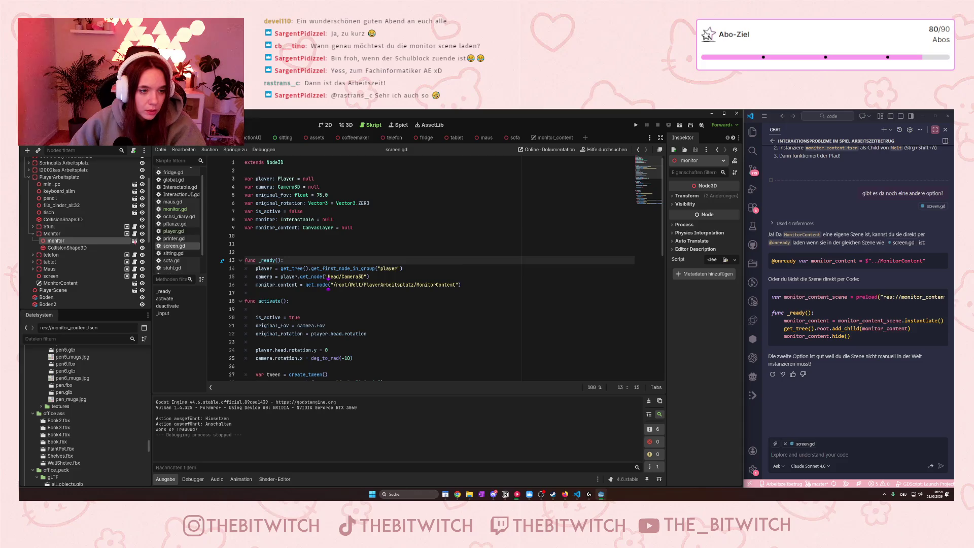
pyautogui.click(134, 240)
pyautogui.click(71, 178)
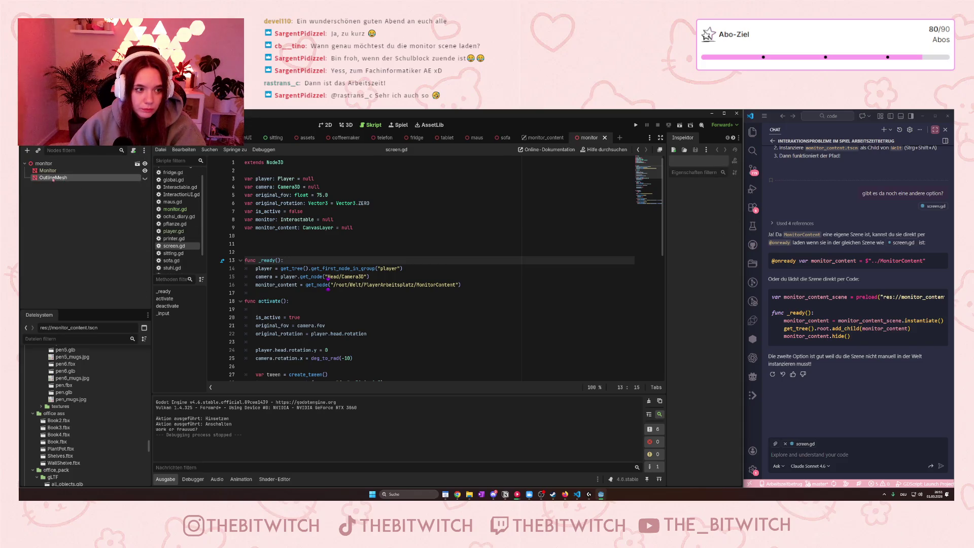
pyautogui.click(345, 125)
pyautogui.scroll(5, 338, 269)
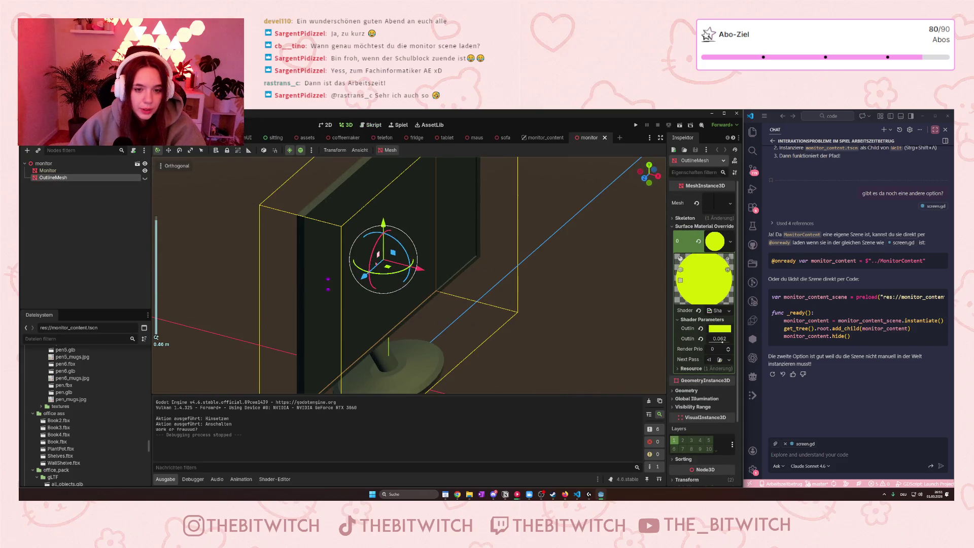
pyautogui.moveTo(330, 229); pyautogui.dragTo(152, 208)
# - Select the Monitor mesh node and inspect its mesh resource details and mesh tools list
pyautogui.click(47, 170)
pyautogui.scroll(-3, 422, 250)
pyautogui.scroll(3, 423, 250)
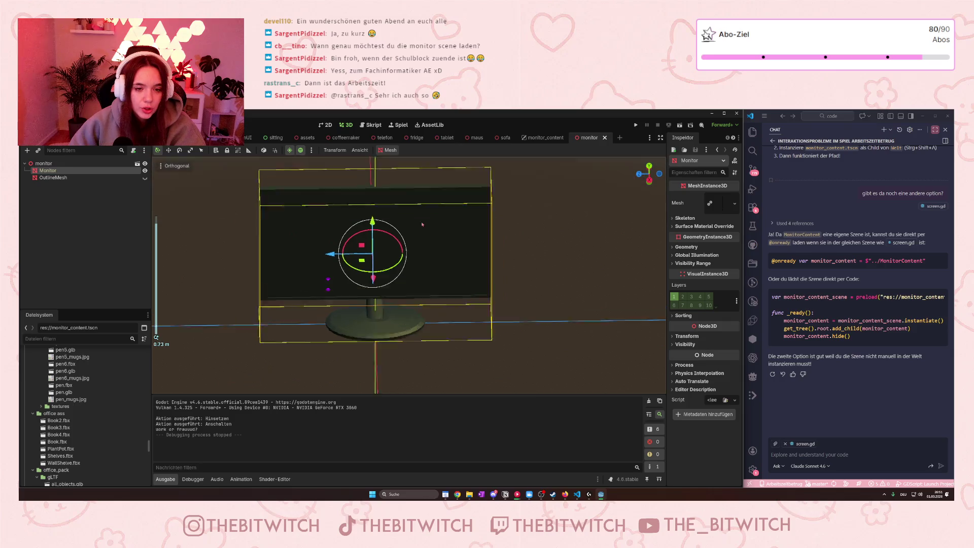
pyautogui.click(716, 203)
pyautogui.scroll(-3, 713, 246)
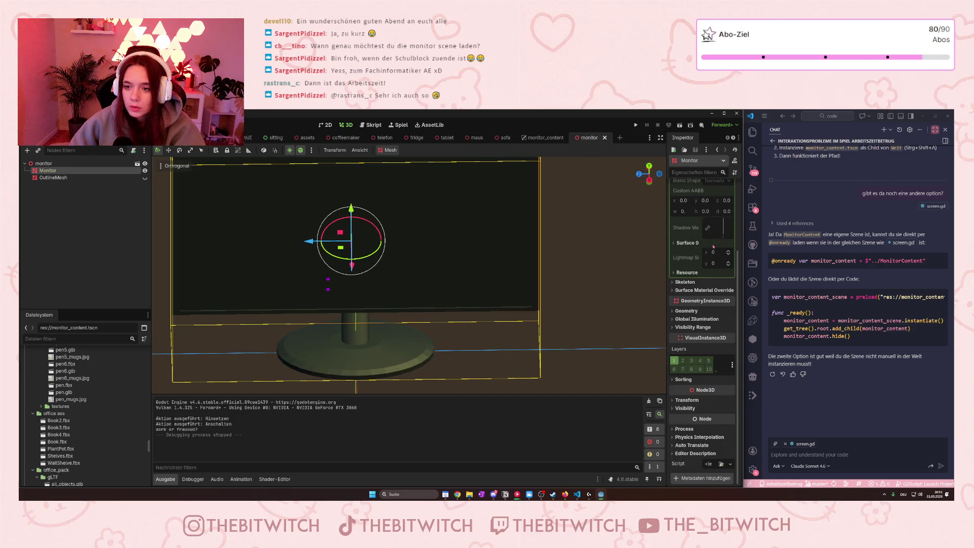
pyautogui.scroll(3, 713, 246)
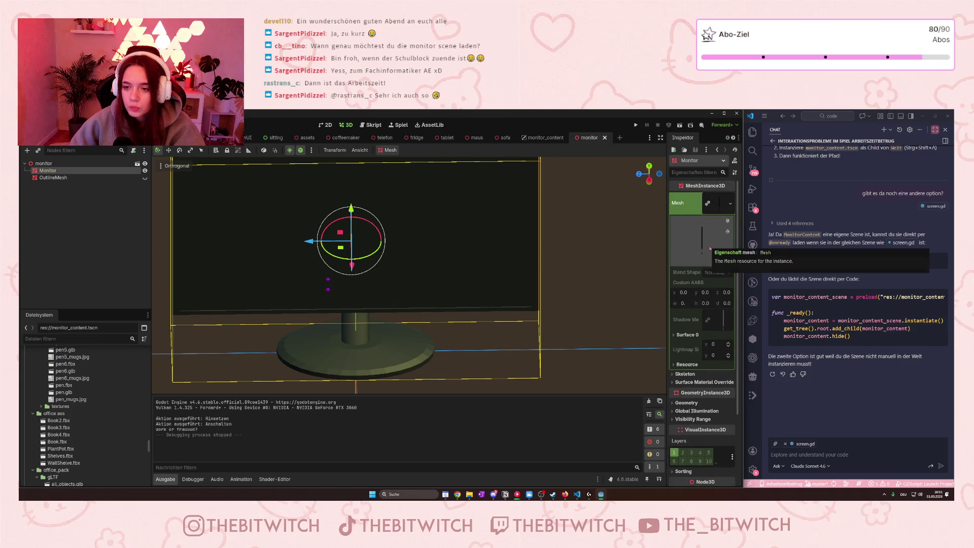
pyautogui.scroll(-3, 293, 242)
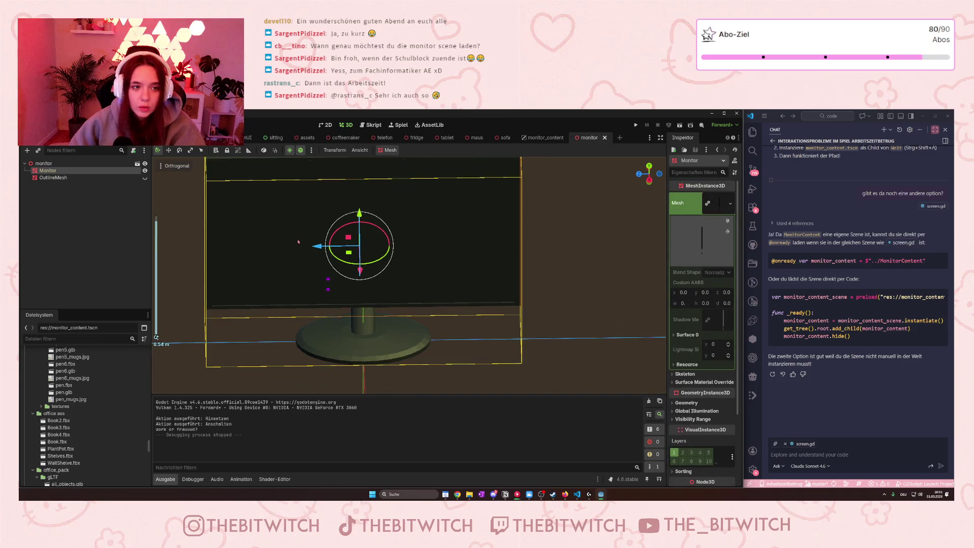
pyautogui.scroll(4, 431, 275)
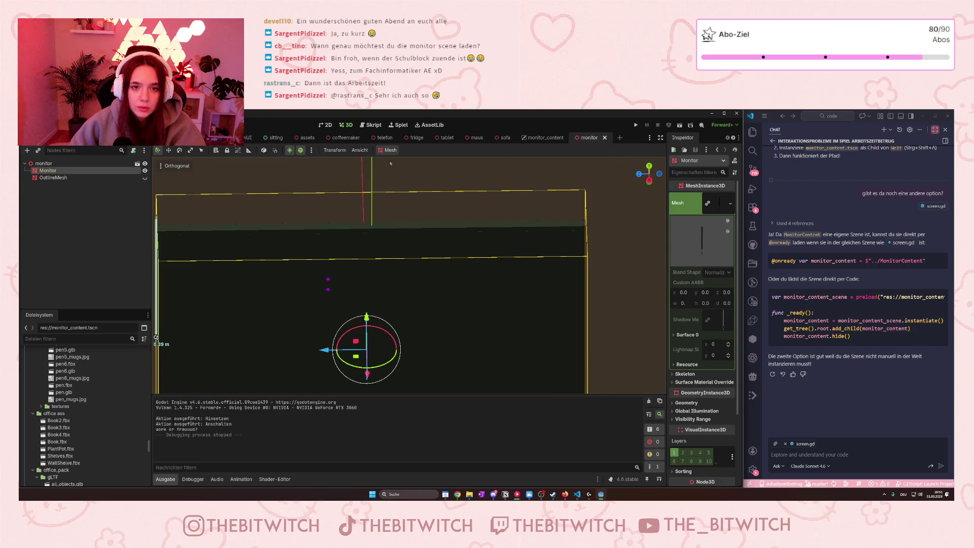
pyautogui.click(384, 150)
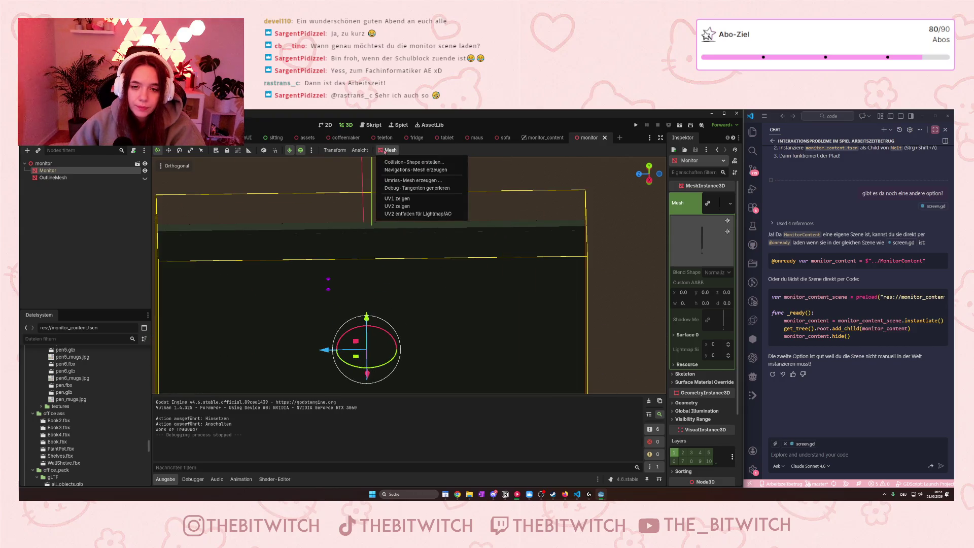
pyautogui.click(632, 317)
# - Inspect the mesh's Surface 0, Resource and Shadow Mesh properties, then open screen.gd from the office world scene
pyautogui.scroll(-2, 634, 320)
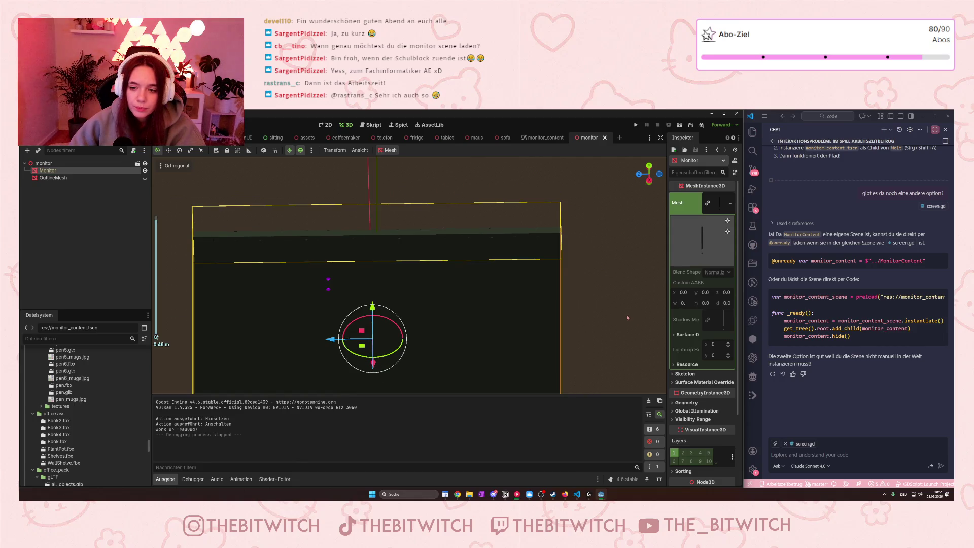
pyautogui.click(676, 335)
pyautogui.click(676, 398)
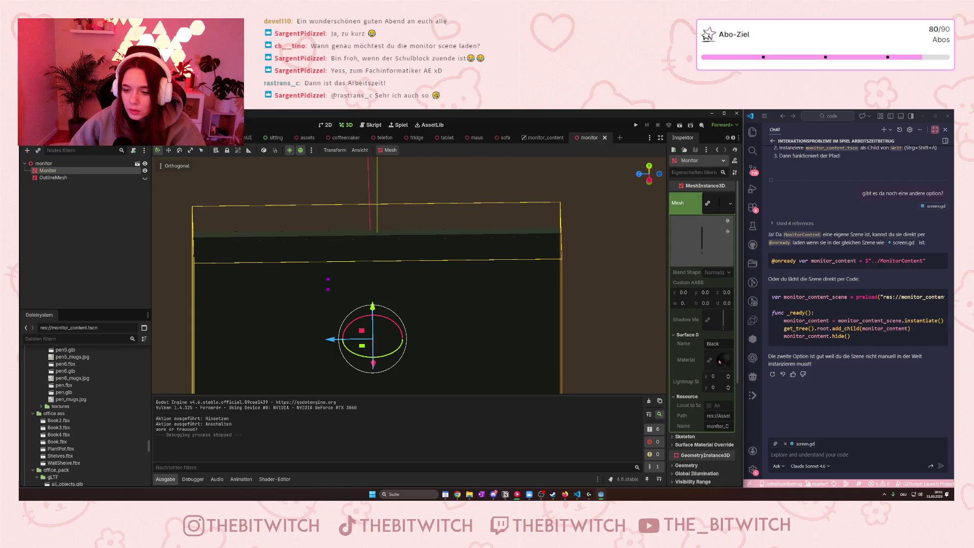
pyautogui.click(688, 326)
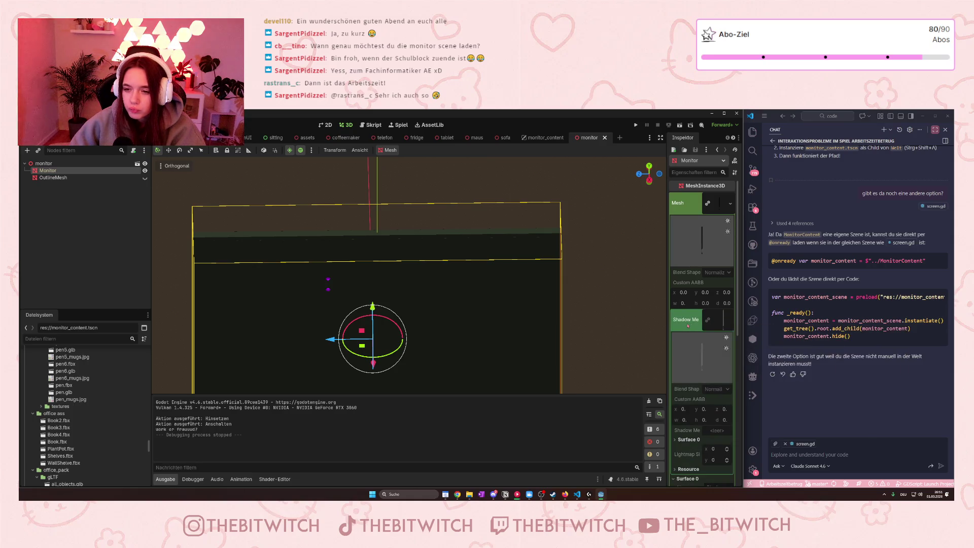
pyautogui.scroll(-5, 696, 313)
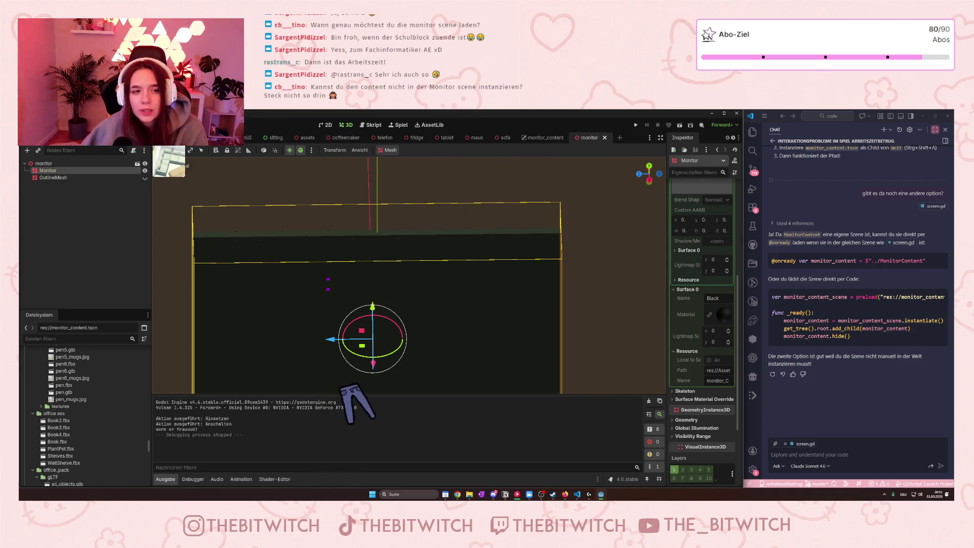
pyautogui.click(173, 138)
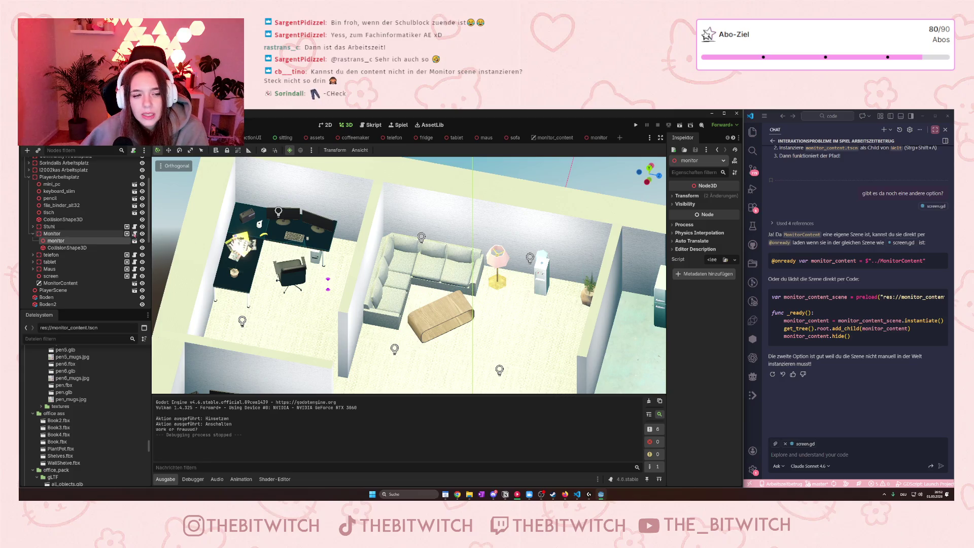
pyautogui.click(373, 125)
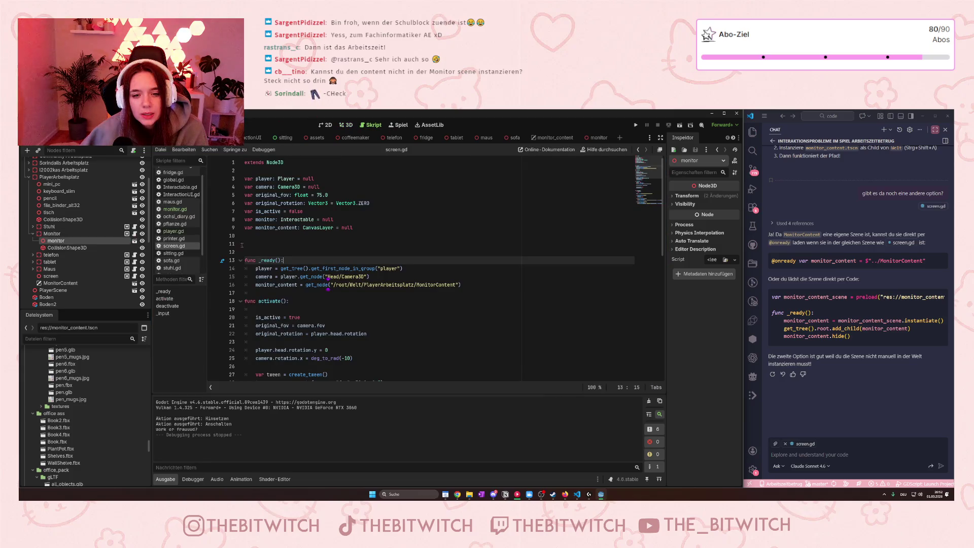
# - Select the MonitorContent node and read through the screen.gd script
pyautogui.click(60, 284)
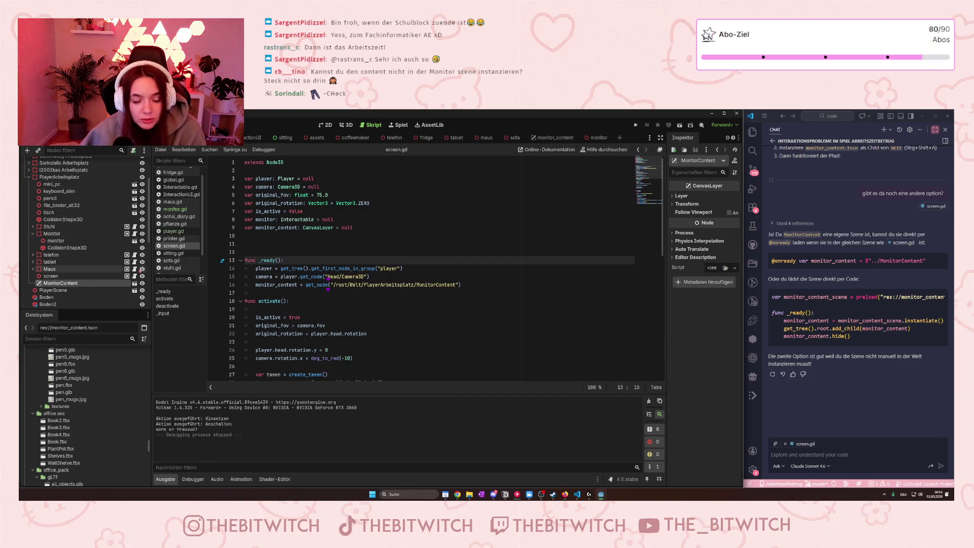
pyautogui.moveTo(131, 236)
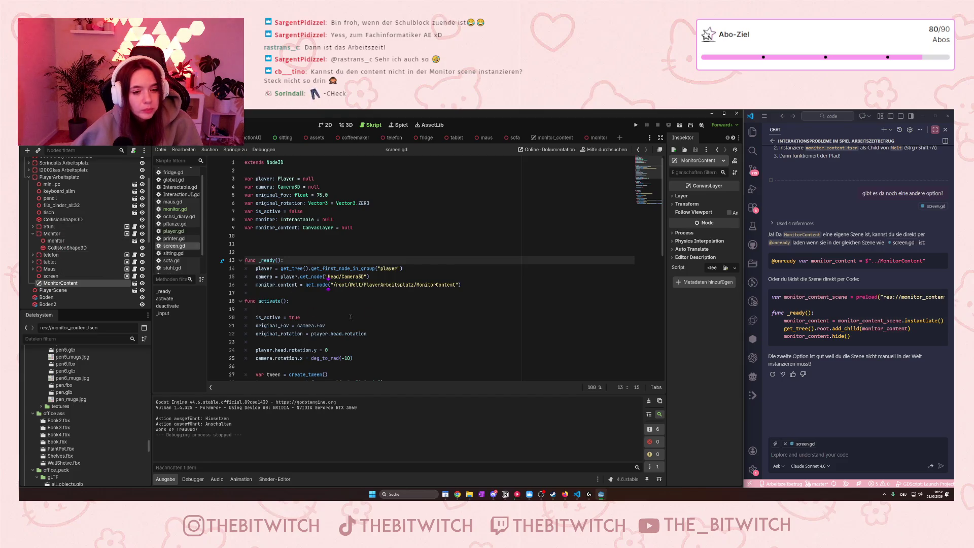
pyautogui.scroll(-3, 397, 314)
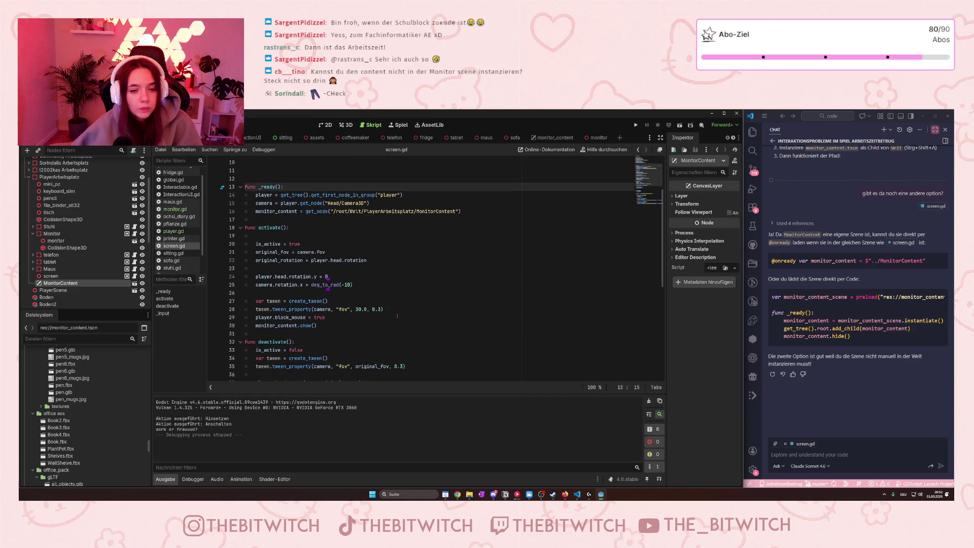
pyautogui.scroll(-9, 358, 204)
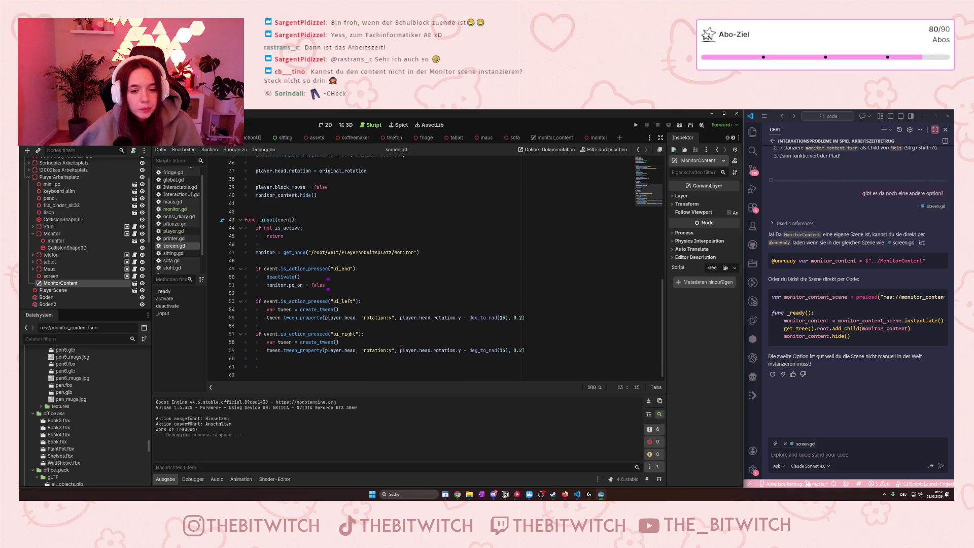
pyautogui.scroll(10, 405, 321)
pyautogui.scroll(-1, 177, 258)
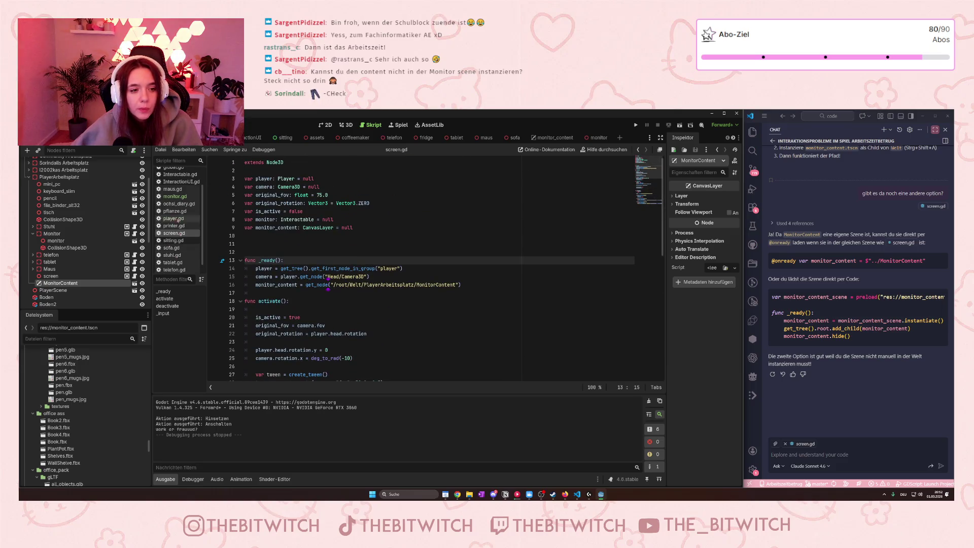
pyautogui.scroll(-1, 178, 204)
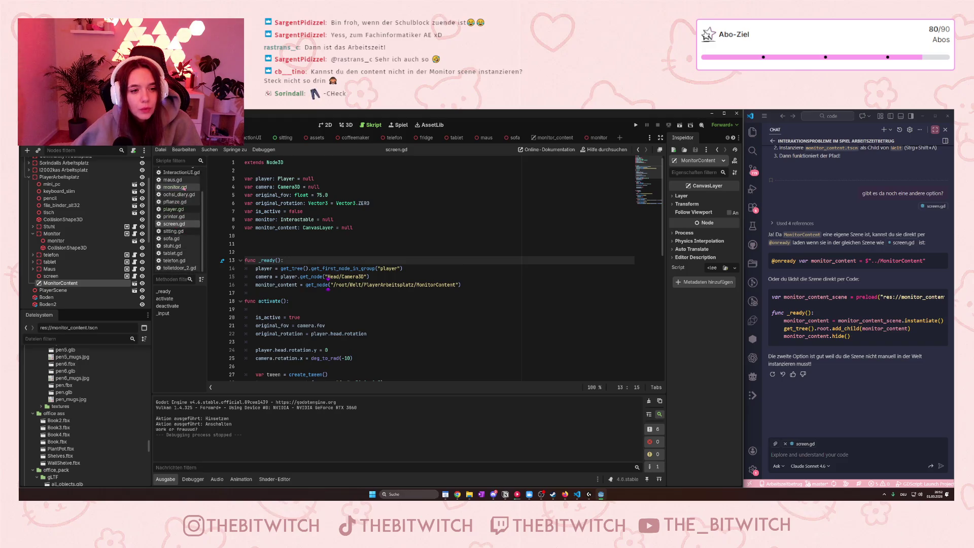
pyautogui.scroll(1, 185, 201)
# - Open monitor.gd and switch to the monitor_content scene
pyautogui.click(175, 201)
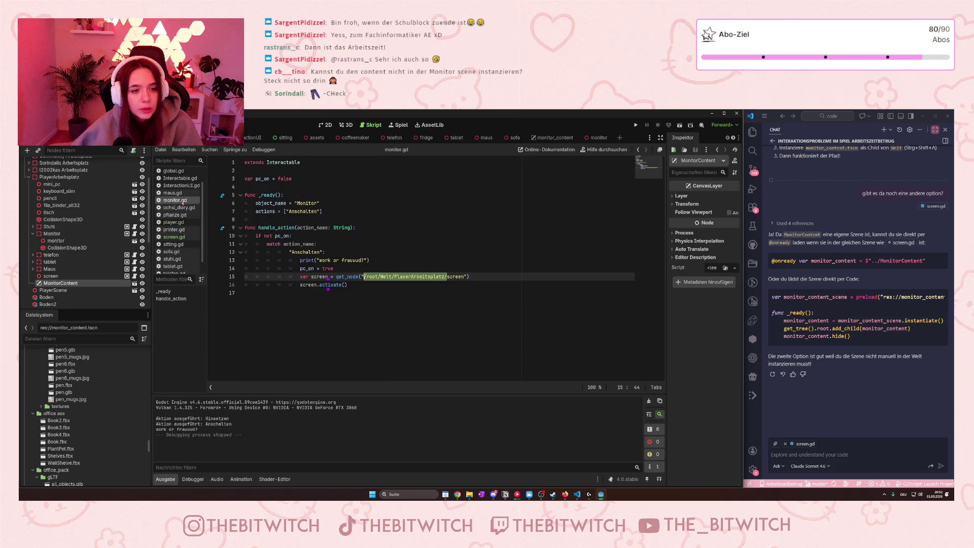
pyautogui.scroll(1, 180, 213)
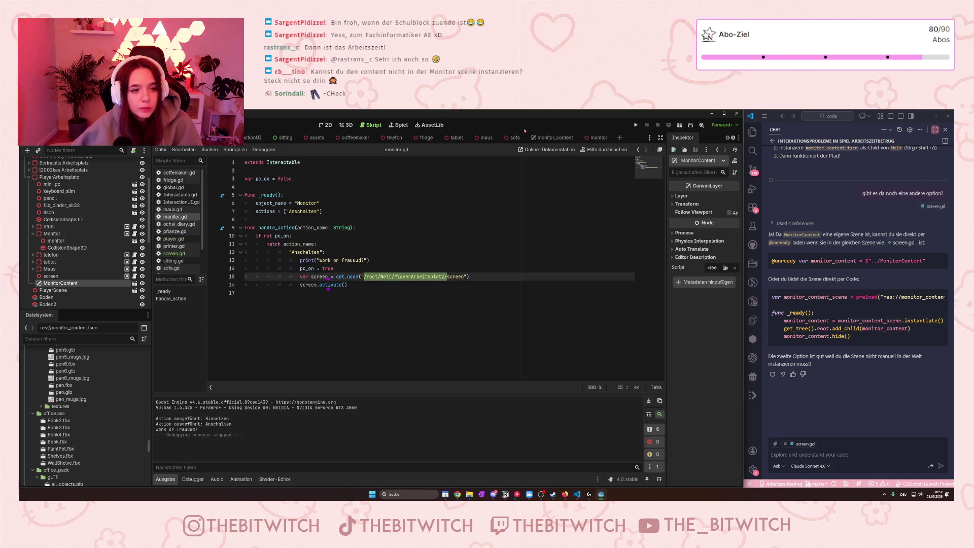
pyautogui.click(553, 137)
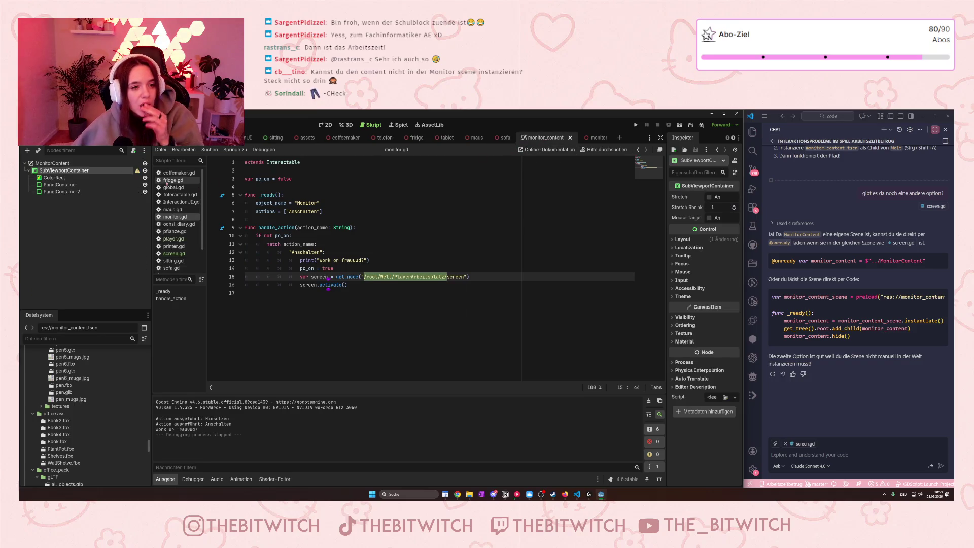
# - Check the SubViewportContainer warning, then follow the Viewport link from Add Child Node's SubViewport description
pyautogui.click(137, 170)
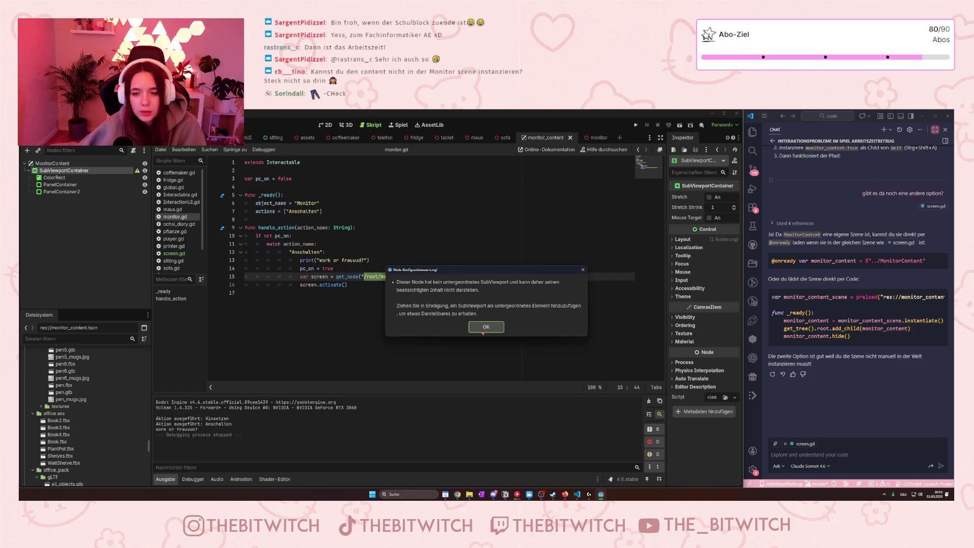
pyautogui.click(480, 329)
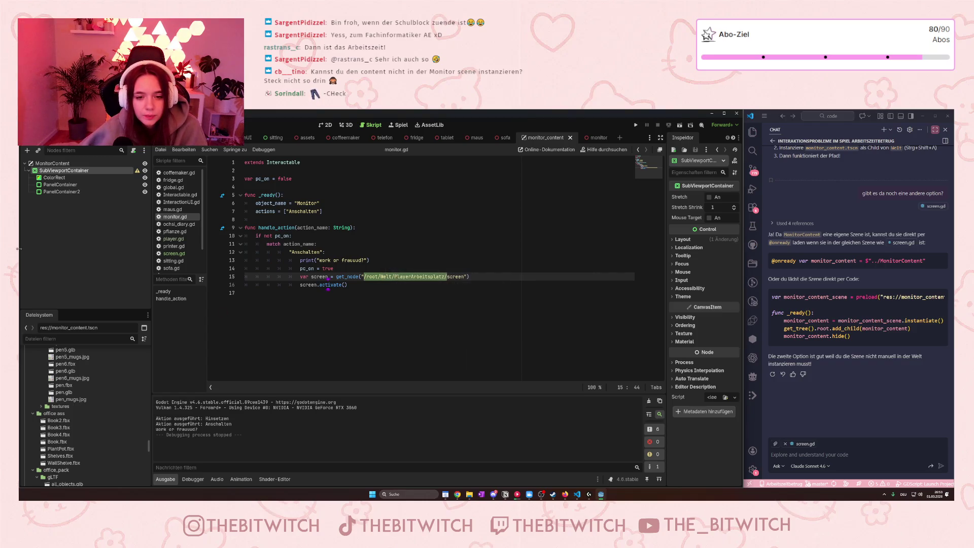
pyautogui.rightClick(54, 170)
pyautogui.click(77, 177)
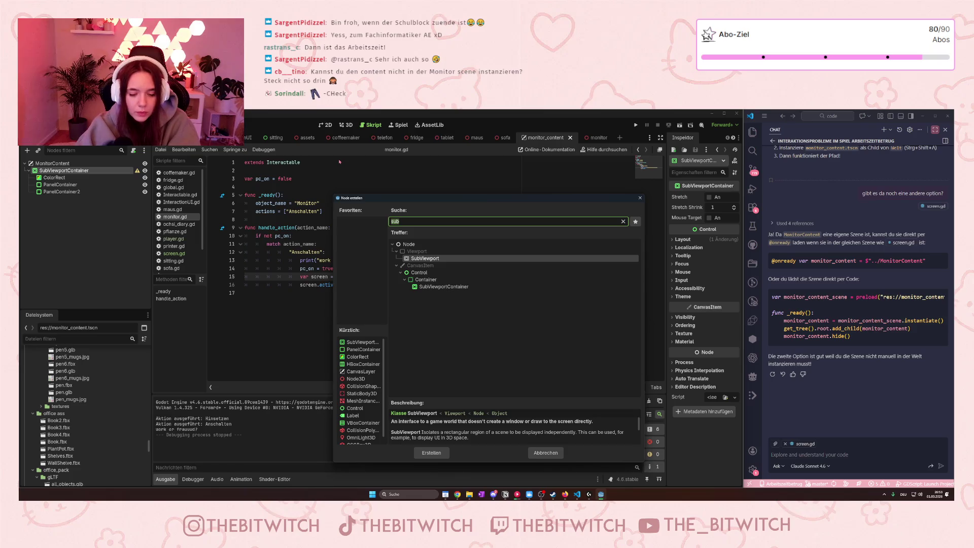
pyautogui.click(455, 413)
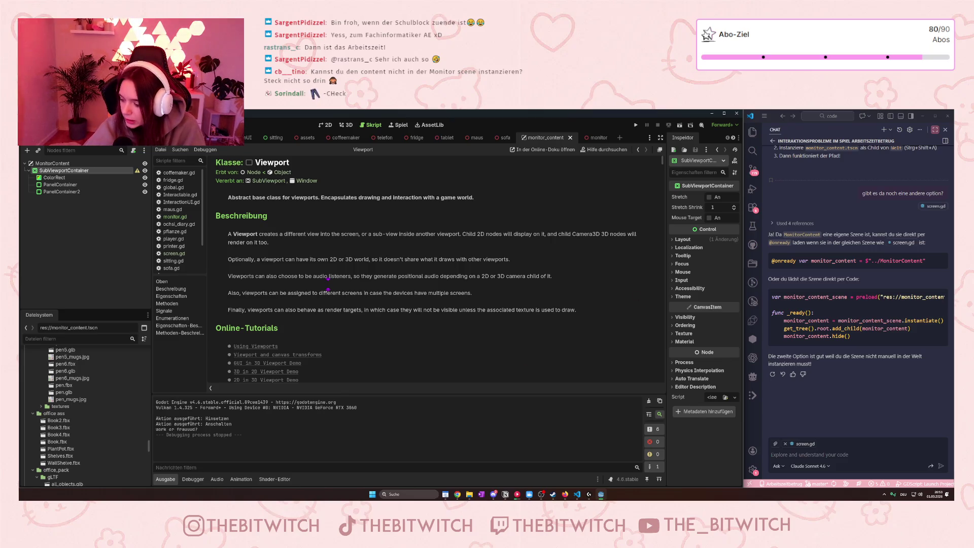
pyautogui.hotkey('alt', 'Tab')
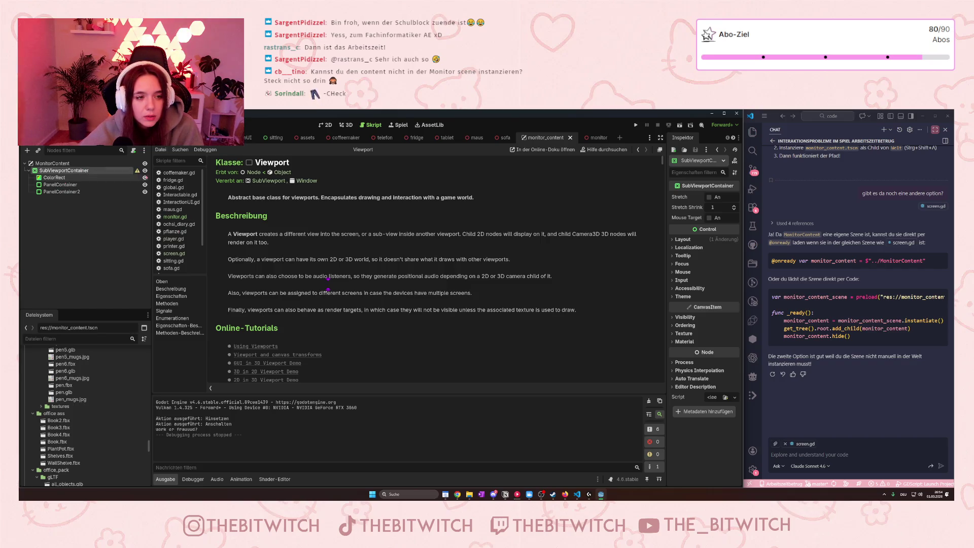
pyautogui.click(137, 171)
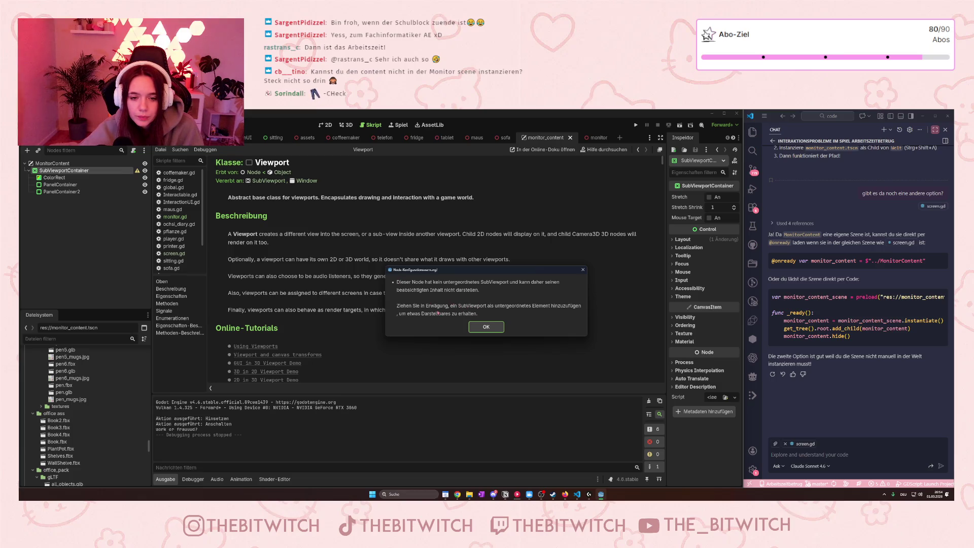
pyautogui.click(482, 325)
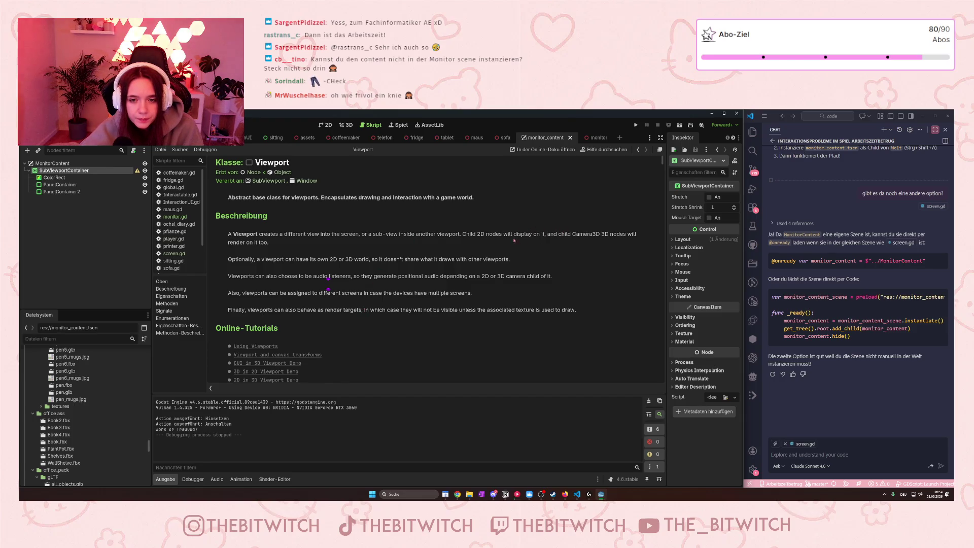
pyautogui.scroll(-3, 496, 262)
pyautogui.scroll(3, 496, 262)
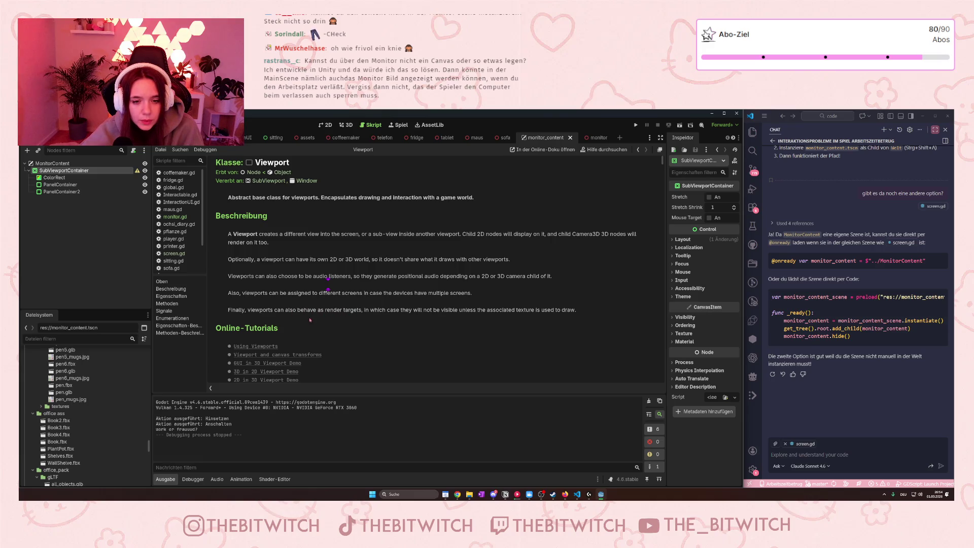
# - Scroll through the Viewport class reference, then switch to the Firefox window showing StyleBox docs
pyautogui.scroll(-3, 310, 320)
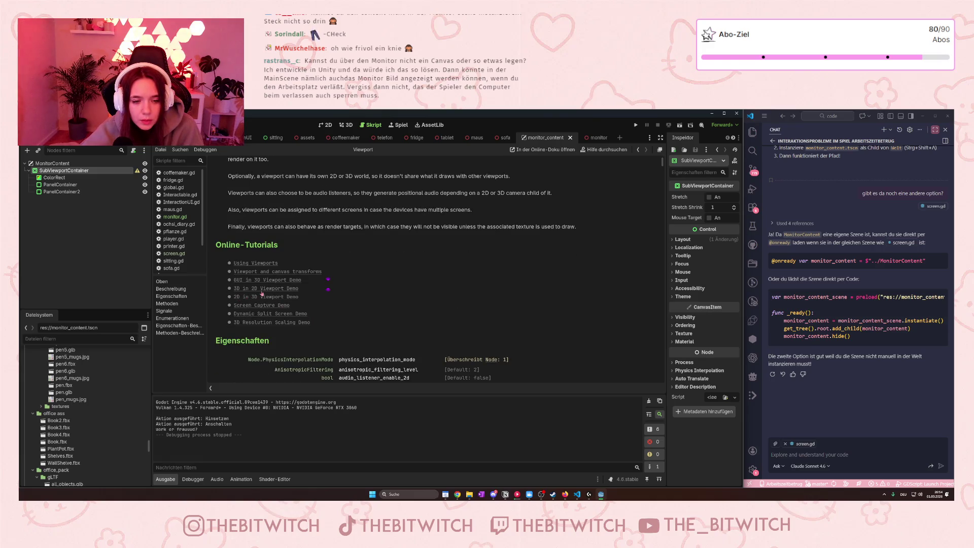
pyautogui.scroll(-2, 398, 314)
pyautogui.scroll(1, 392, 304)
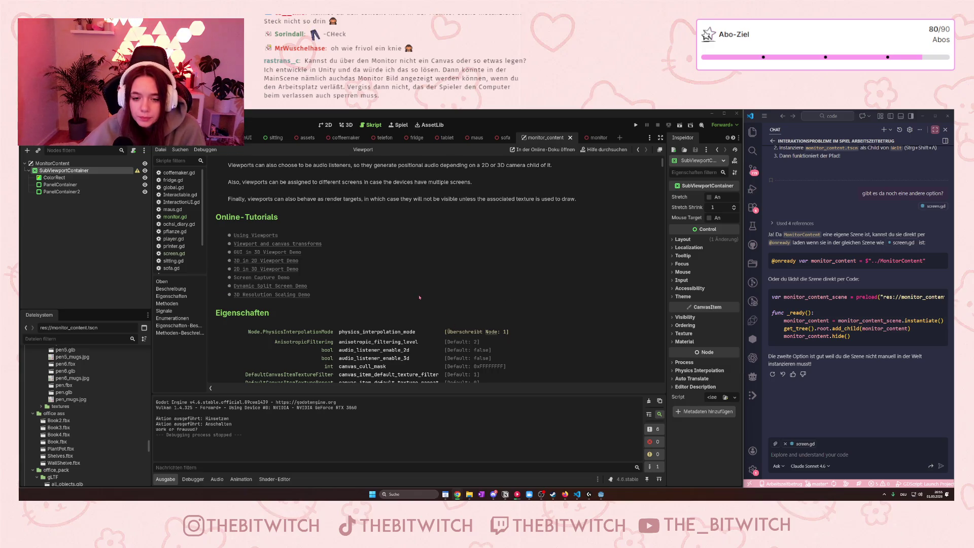
pyautogui.scroll(-4, 420, 297)
pyautogui.scroll(10, 419, 300)
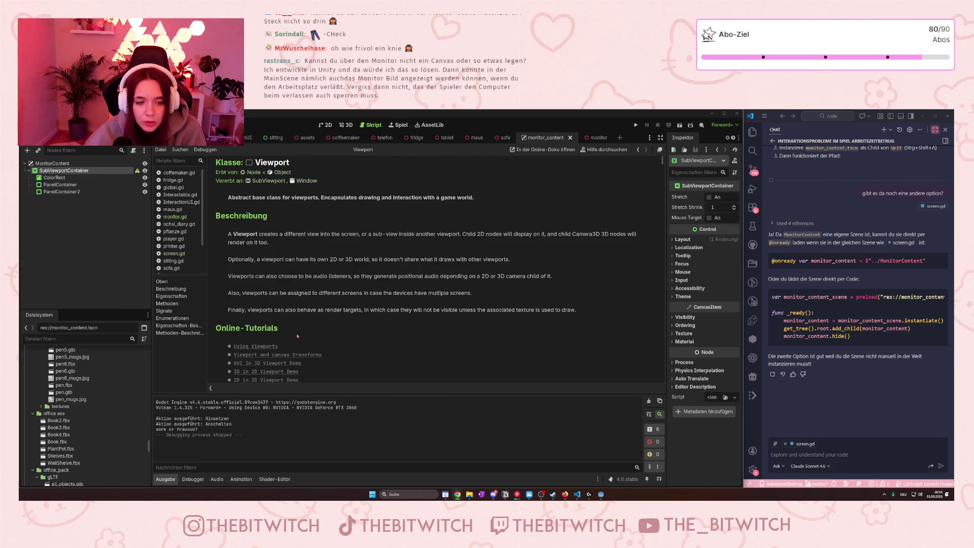
pyautogui.scroll(-3, 370, 291)
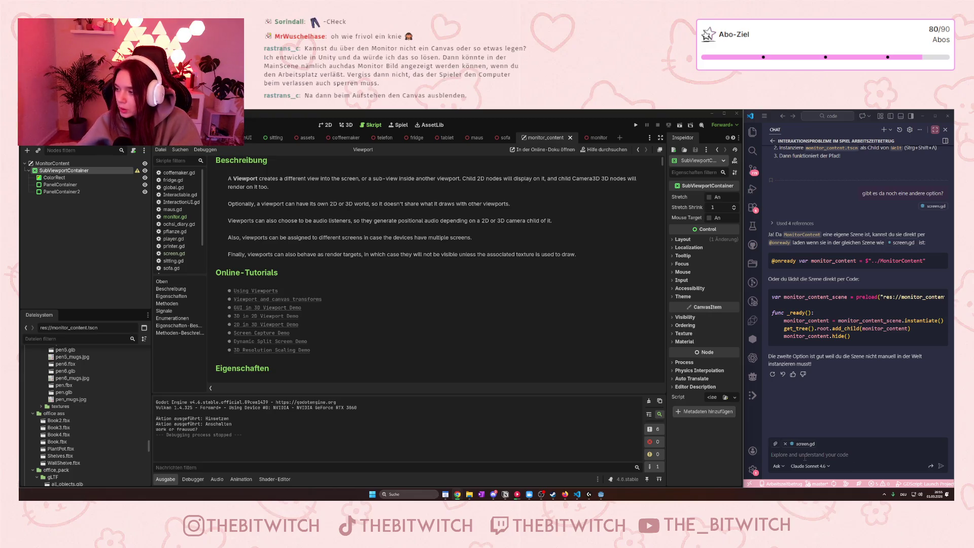
pyautogui.hotkey('alt', 'Tab')
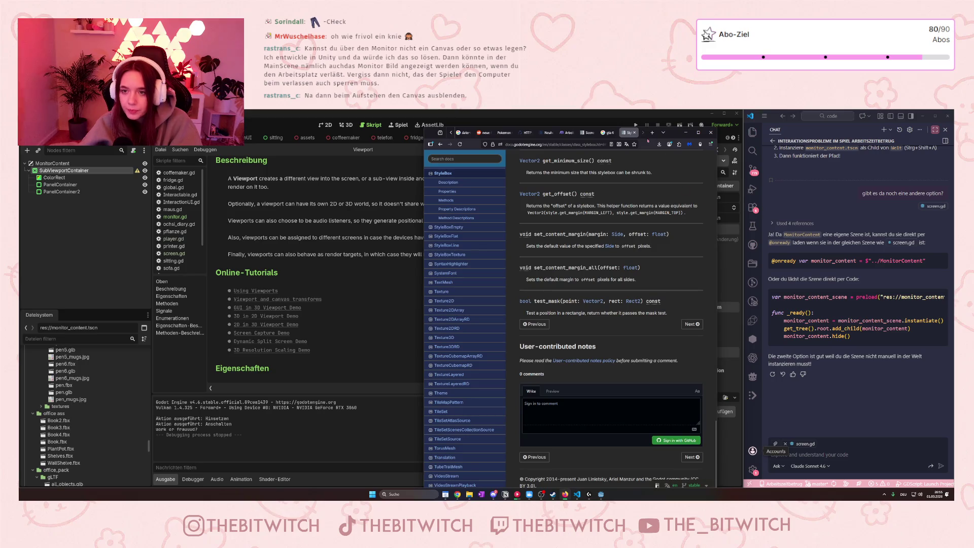
# - Load Godot's 'Using Viewports' tutorial in a new Firefox tab and widen the window to read it
pyautogui.click(652, 132)
pyautogui.write('https://docs.godotengine.org/en/4.6/tutorials/rendering/viewports.html')
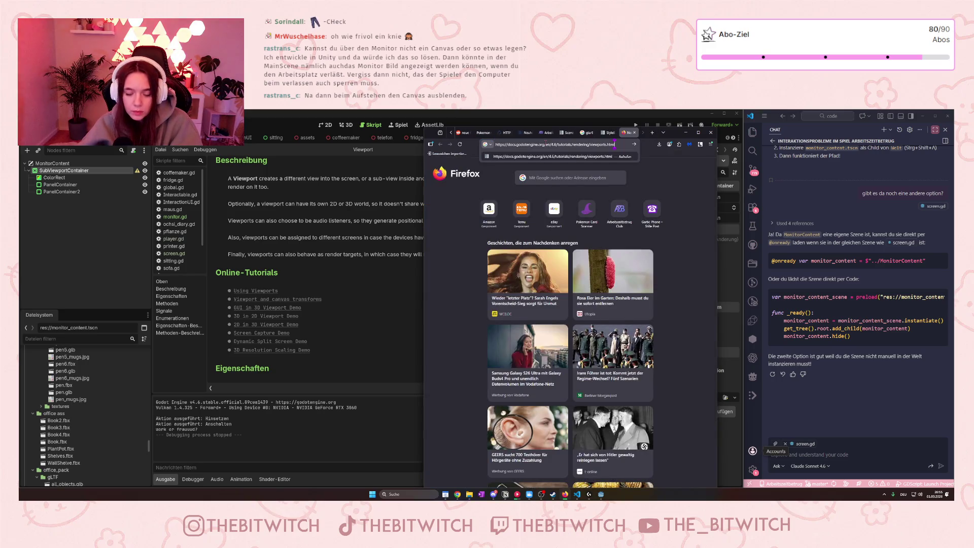
pyautogui.press('Return')
pyautogui.moveTo(422, 276); pyautogui.dragTo(298, 277)
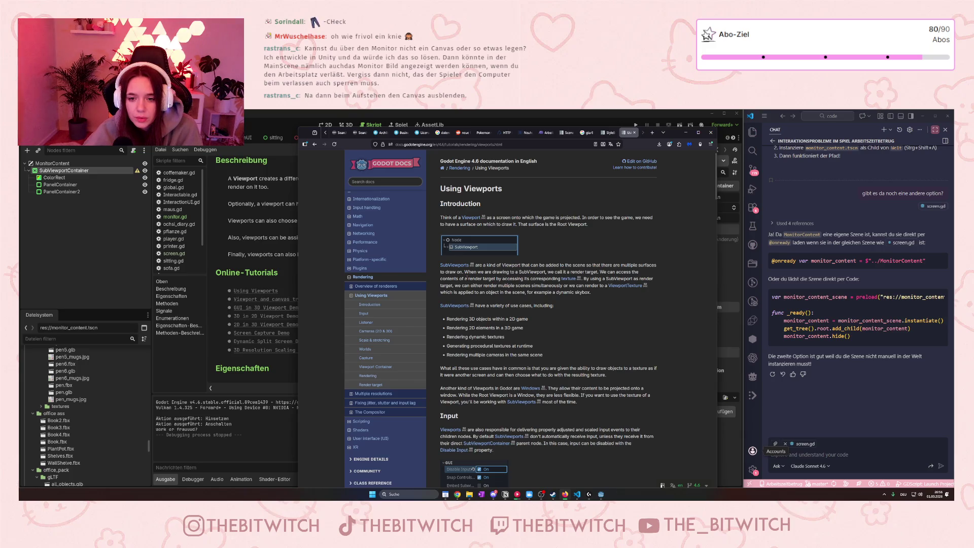
pyautogui.moveTo(485, 272); pyautogui.dragTo(540, 272)
pyautogui.click(545, 273)
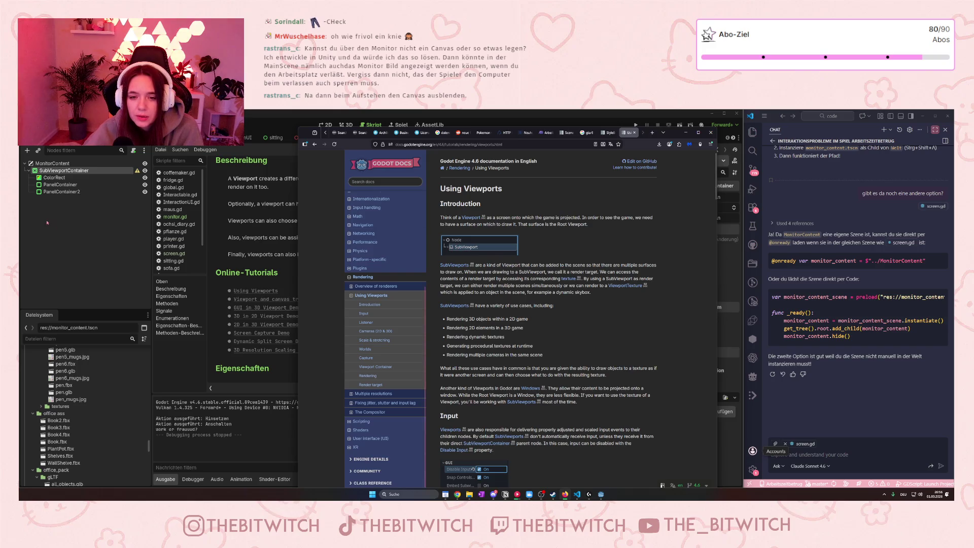
# - Add a SubViewport child node under SubViewportContainer
pyautogui.click(61, 171)
pyautogui.rightClick(62, 171)
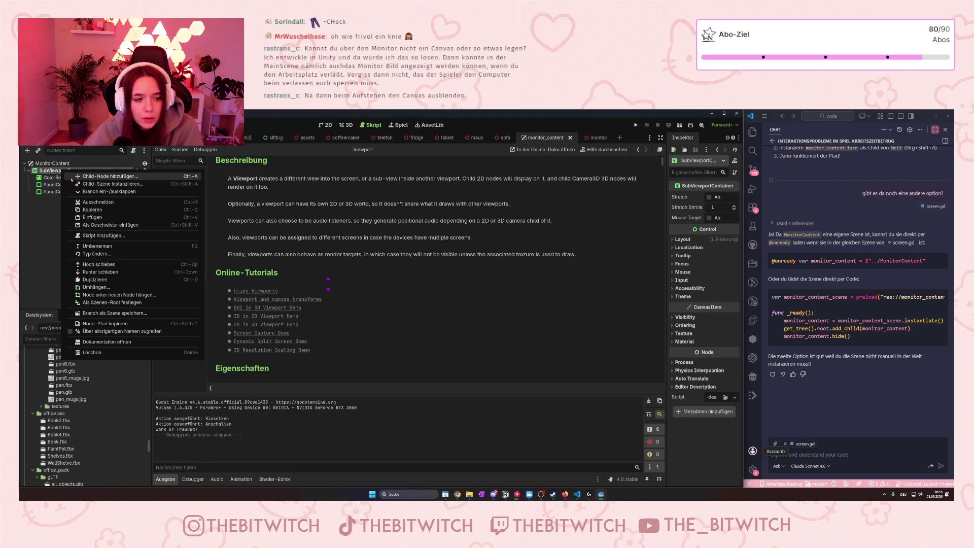
pyautogui.click(110, 176)
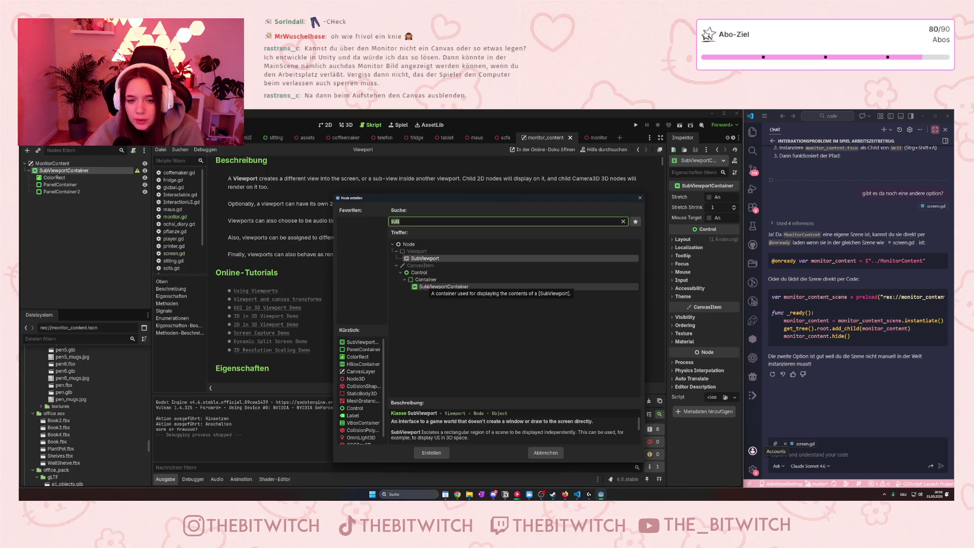
pyautogui.click(431, 453)
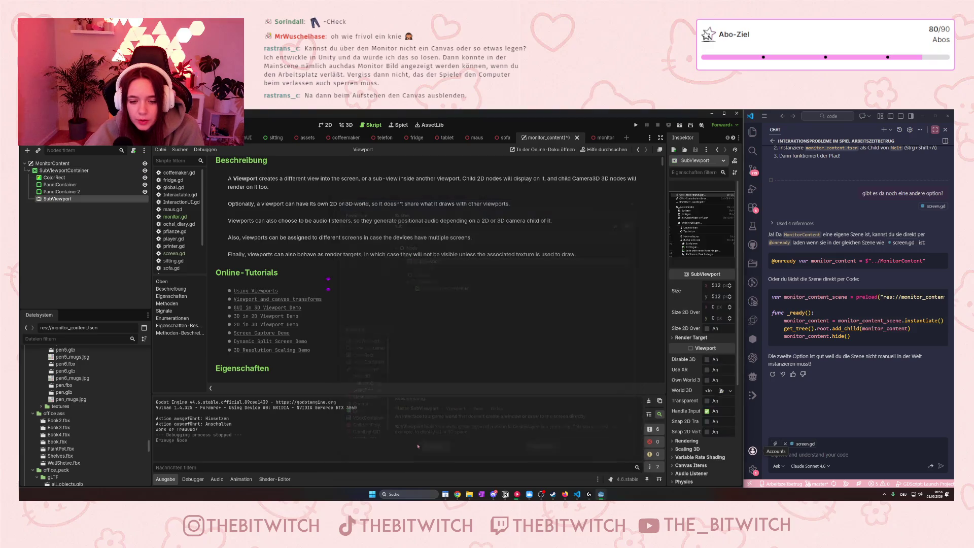
# - Reparent ColorRect and both PanelContainers under SubViewport and view the scene on the 2D canvas
pyautogui.click(53, 177)
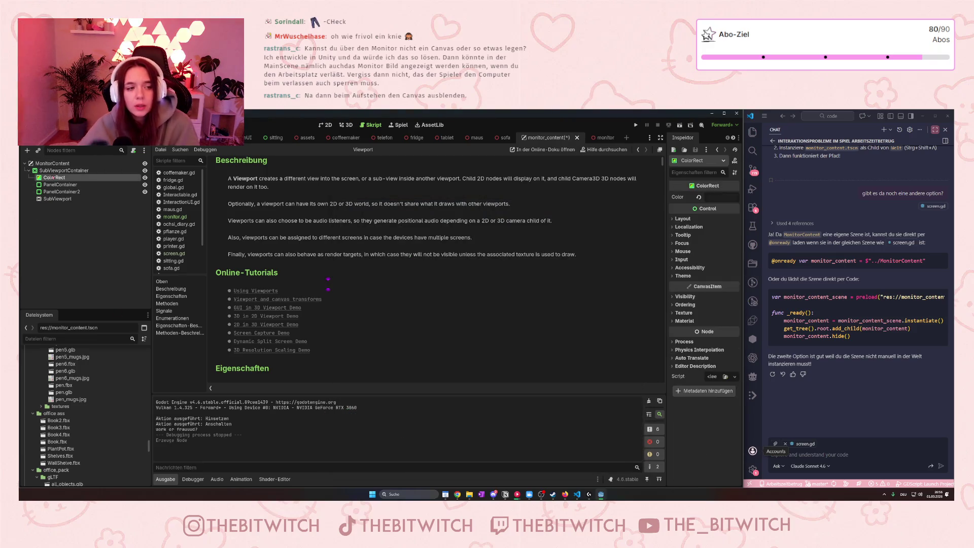
pyautogui.keyDown('shift'); pyautogui.click(60, 192); pyautogui.keyUp('shift')
pyautogui.moveTo(60, 192); pyautogui.dragTo(60, 198)
pyautogui.click(57, 178)
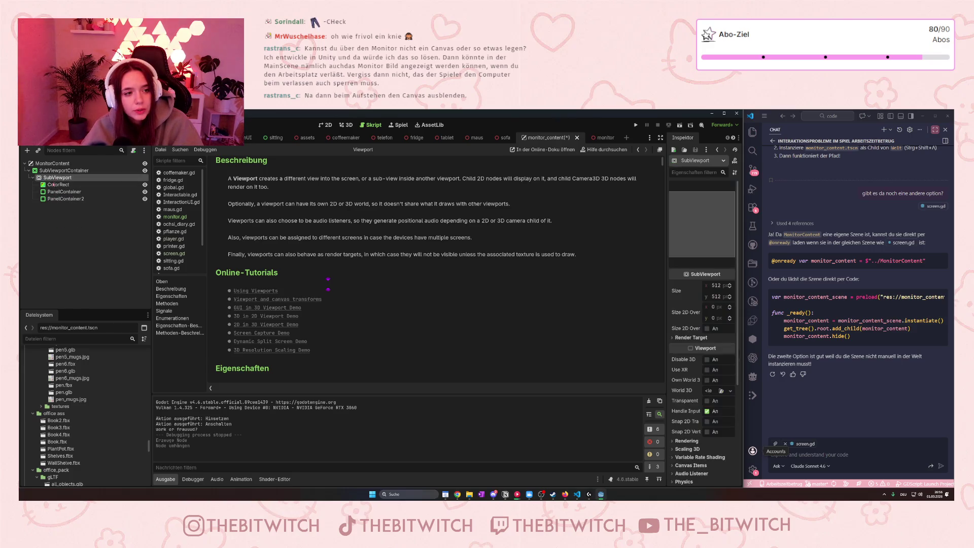
pyautogui.click(59, 185)
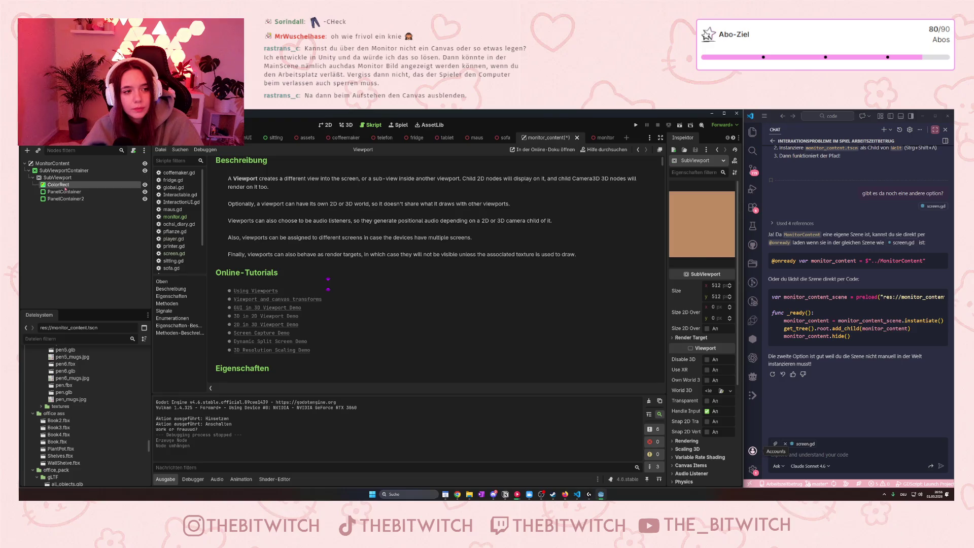
pyautogui.click(326, 125)
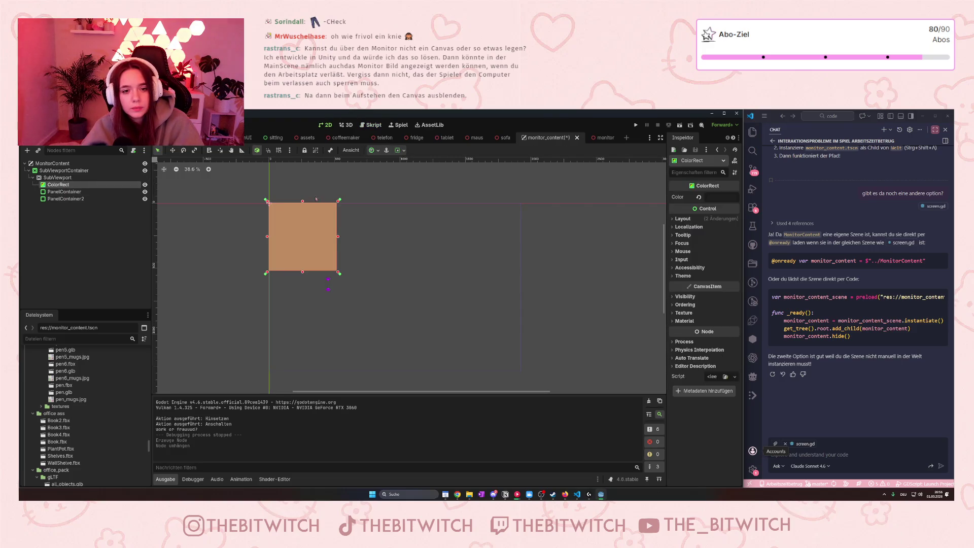
pyautogui.click(64, 192)
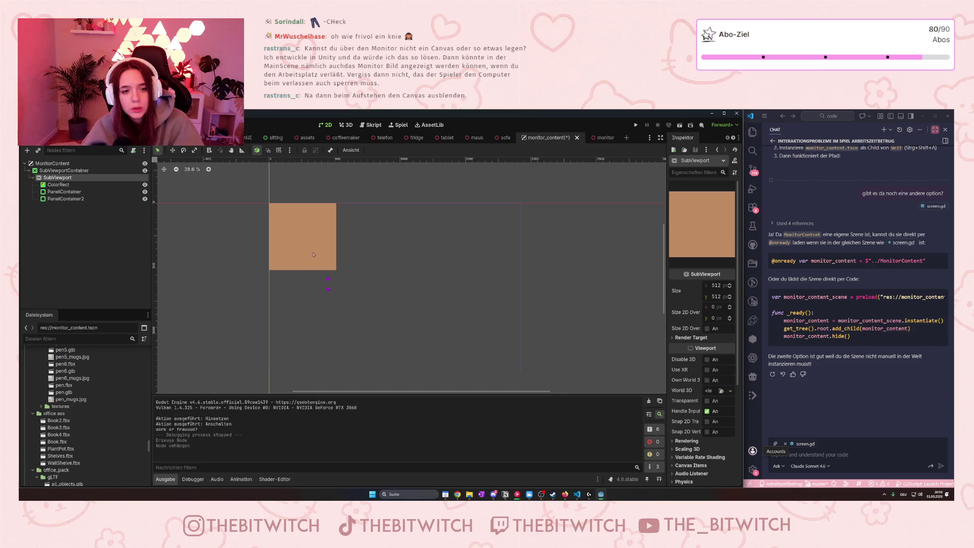
pyautogui.click(66, 199)
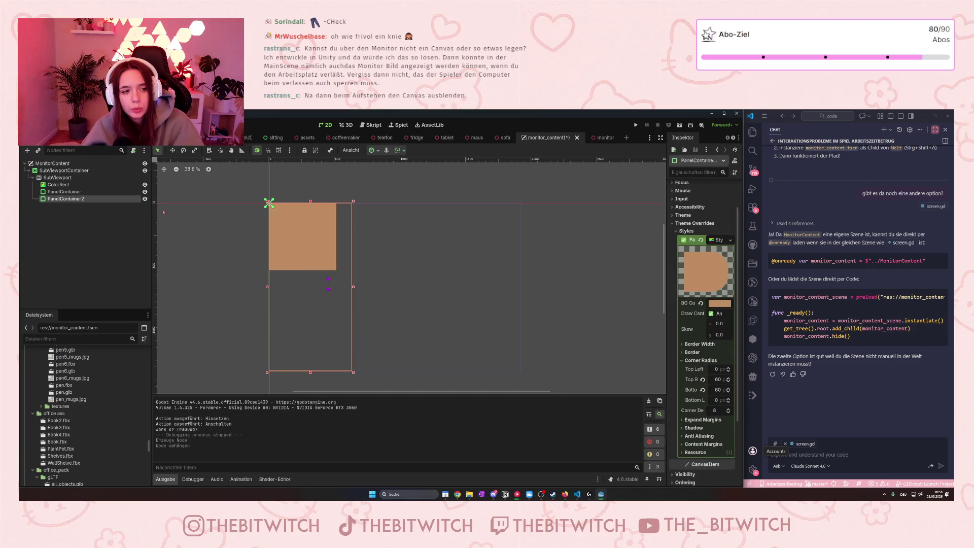
pyautogui.click(81, 171)
pyautogui.click(59, 178)
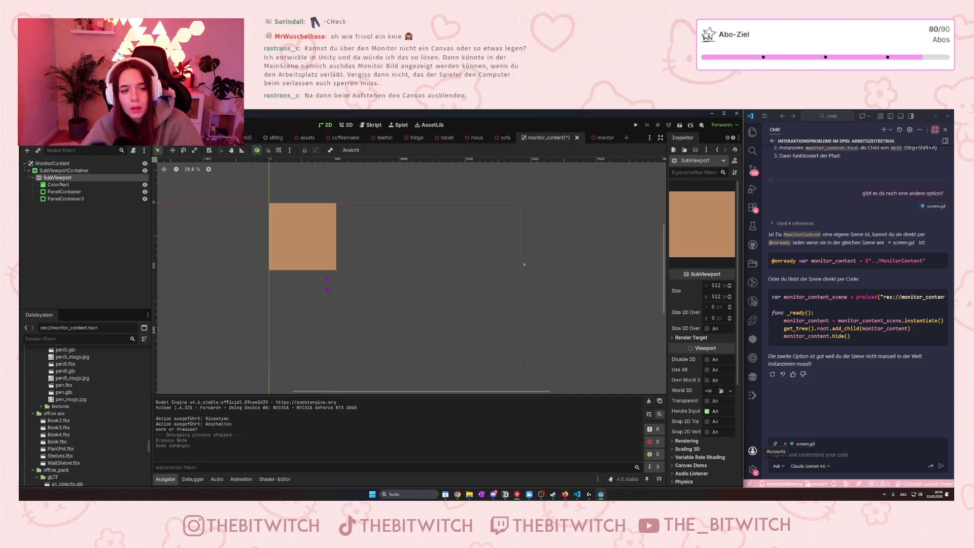
pyautogui.click(56, 171)
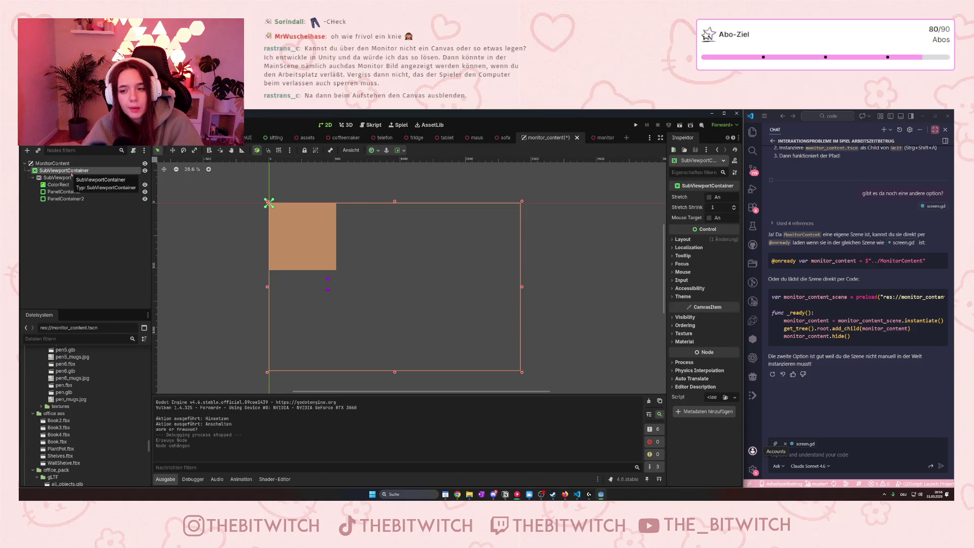
pyautogui.click(52, 163)
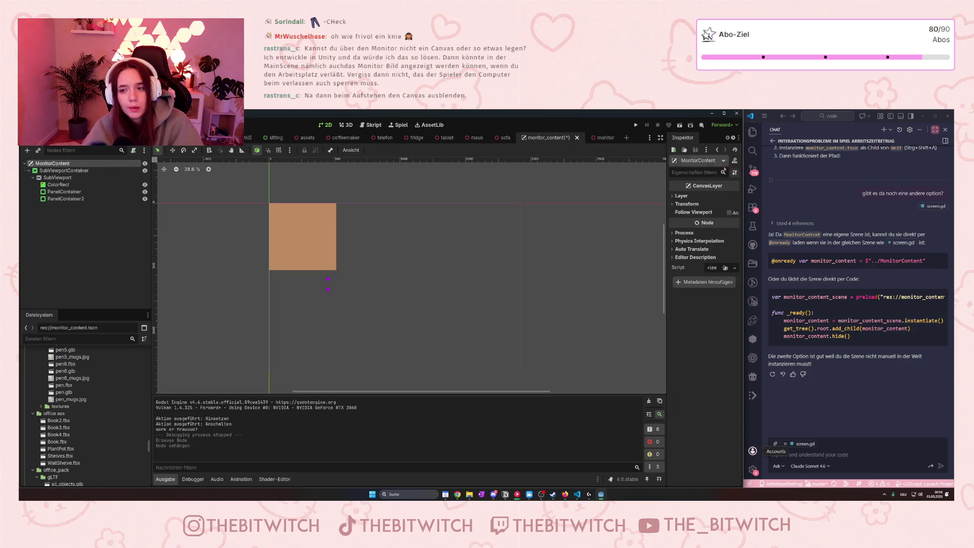
pyautogui.click(681, 196)
pyautogui.click(687, 224)
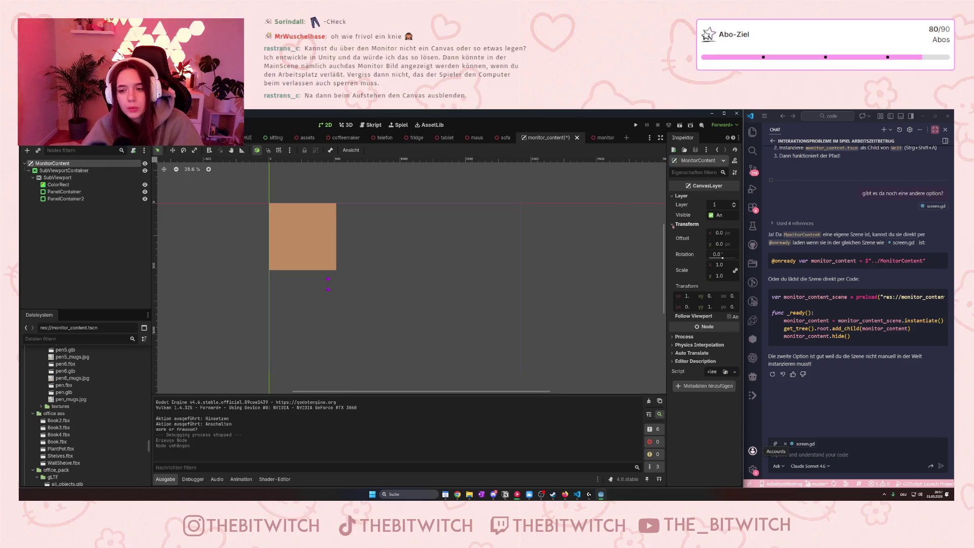
pyautogui.click(64, 192)
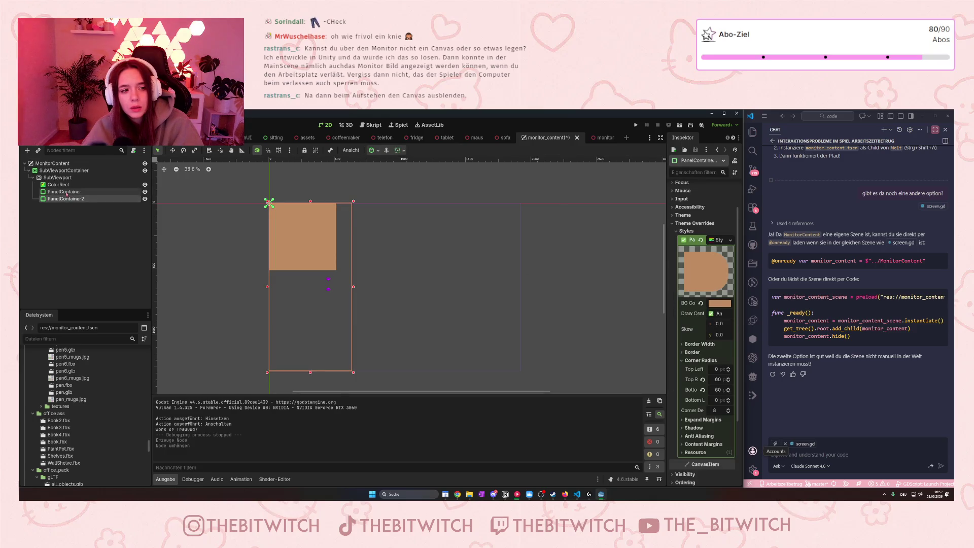
pyautogui.click(66, 198)
pyautogui.click(65, 185)
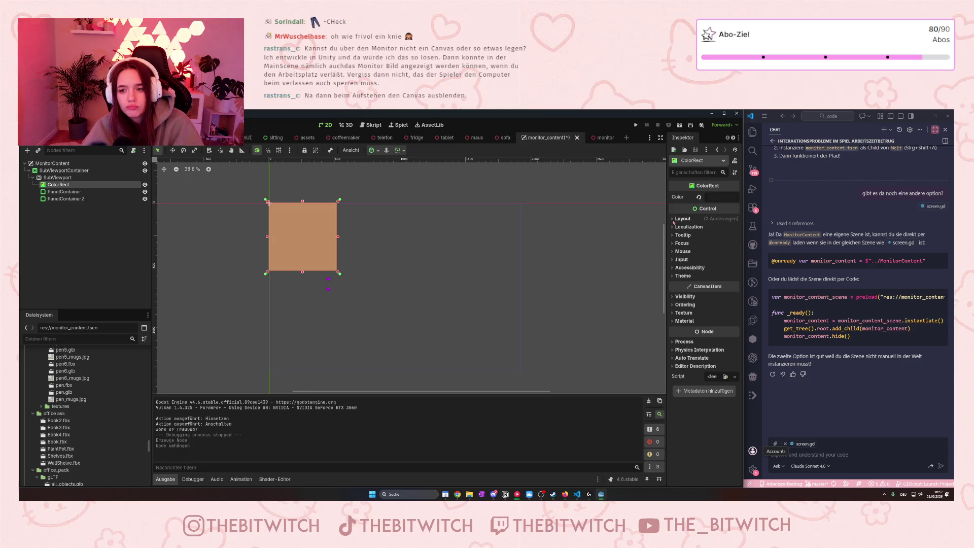
# - Set the SubViewport's Size to 1920 × 1080, replacing an initially entered 531 width
pyautogui.click(65, 178)
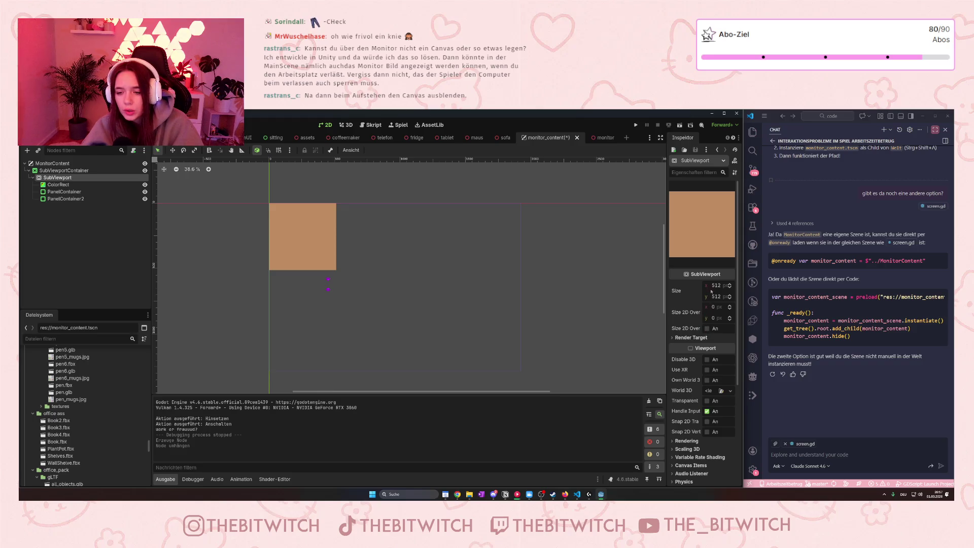
pyautogui.click(708, 291)
pyautogui.write('531')
pyautogui.press('Return')
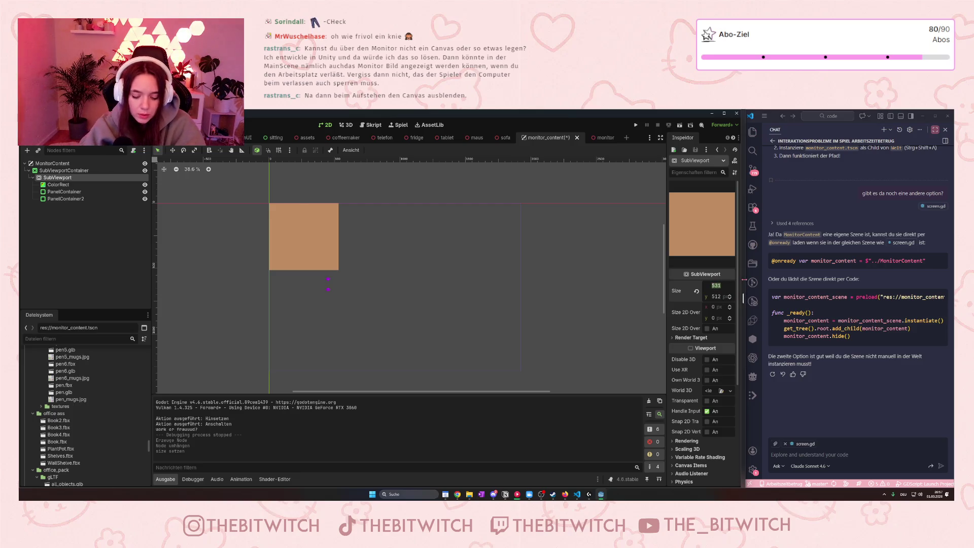
pyautogui.write('1920')
pyautogui.press('Return')
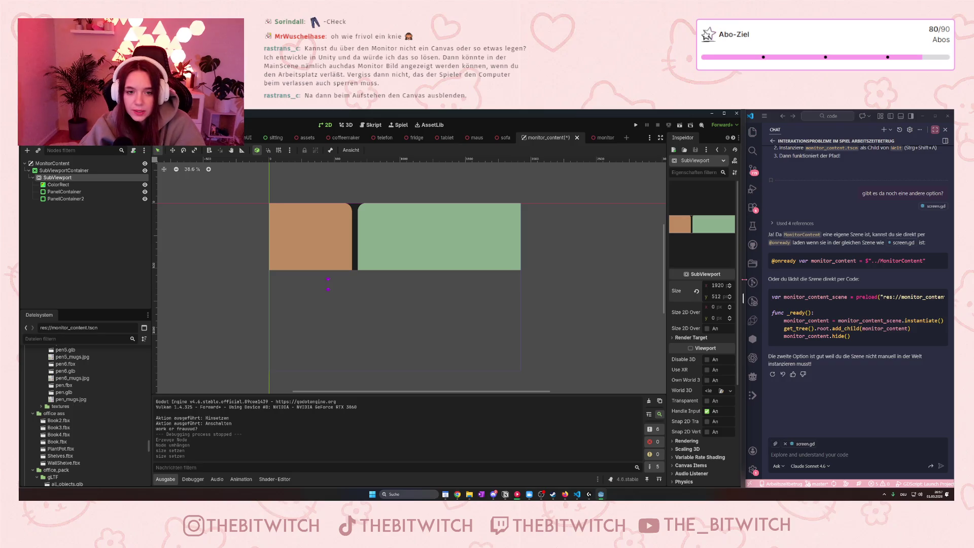
pyautogui.click(715, 296)
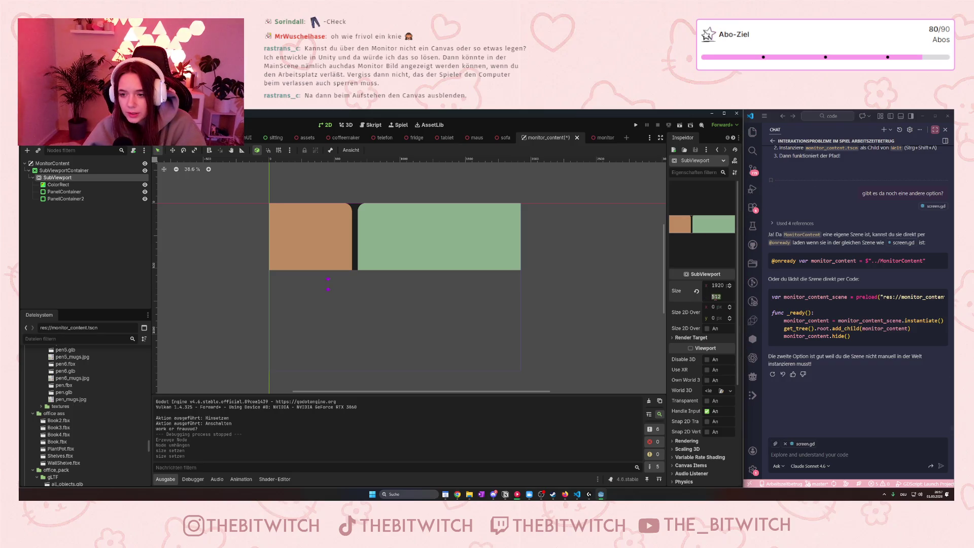
pyautogui.write('1080')
pyautogui.press('Return')
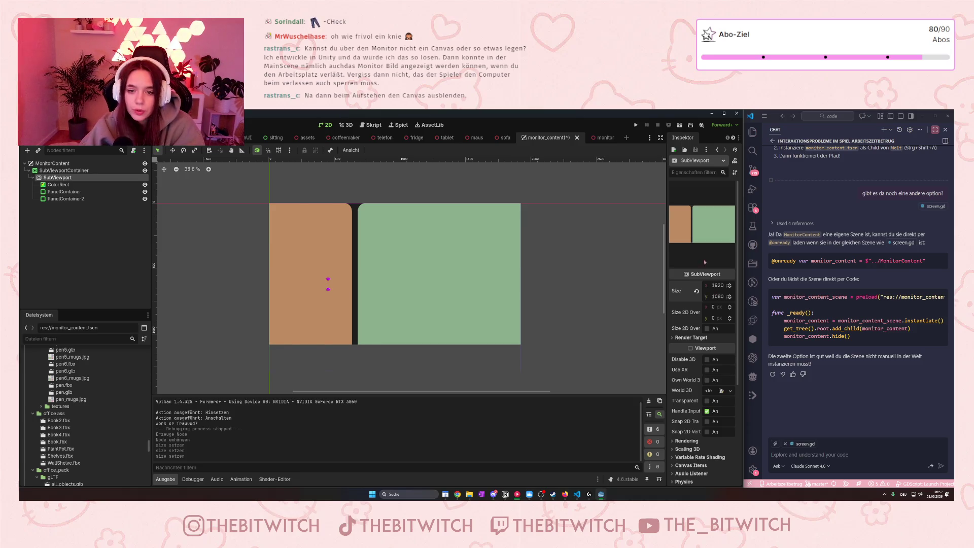
pyautogui.click(716, 295)
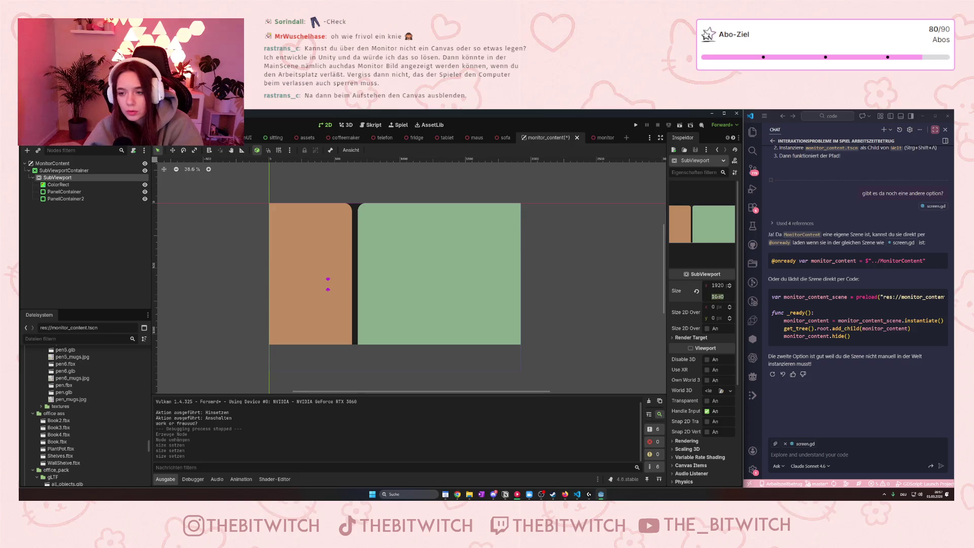
pyautogui.click(52, 163)
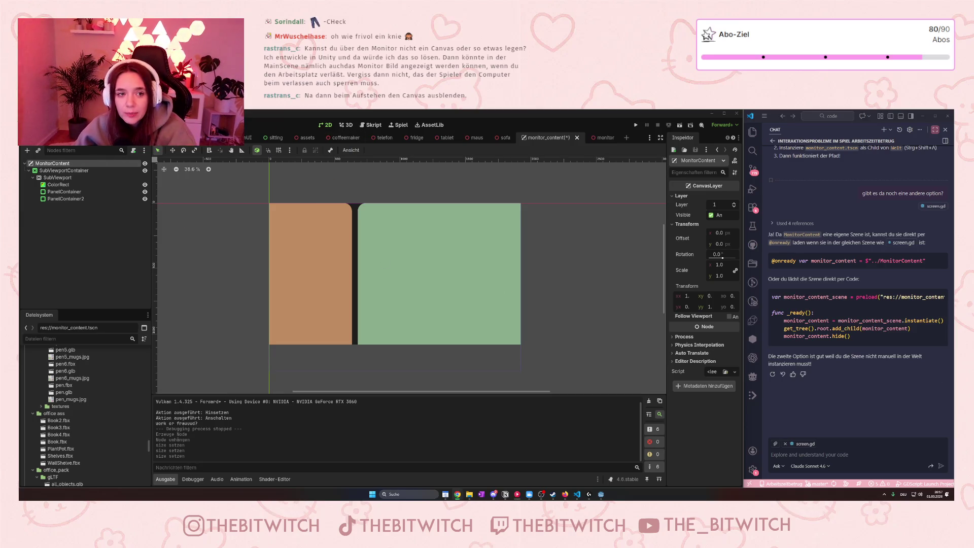
# - Open the scene containing PlayerArbeitsplatz and switch to the 3D view of the office
pyautogui.click(181, 144)
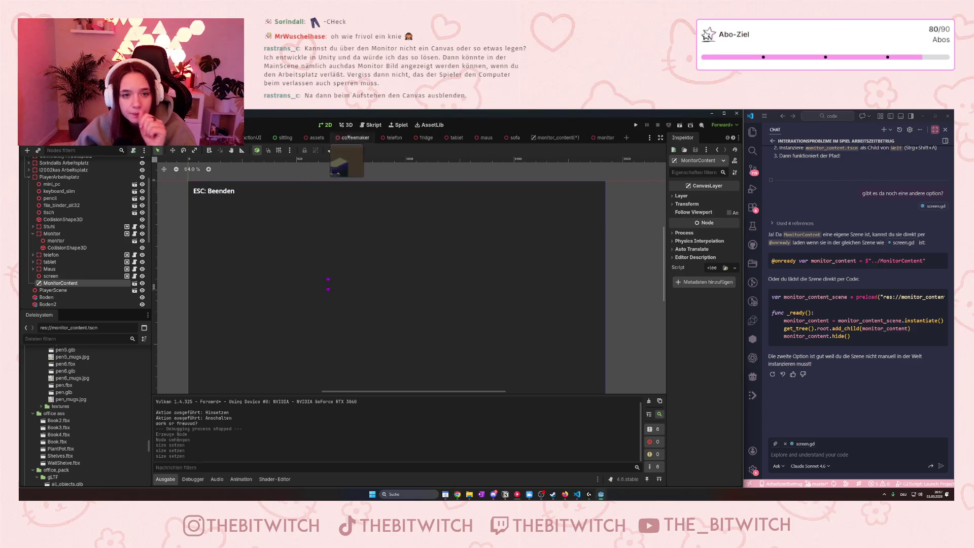
pyautogui.click(346, 125)
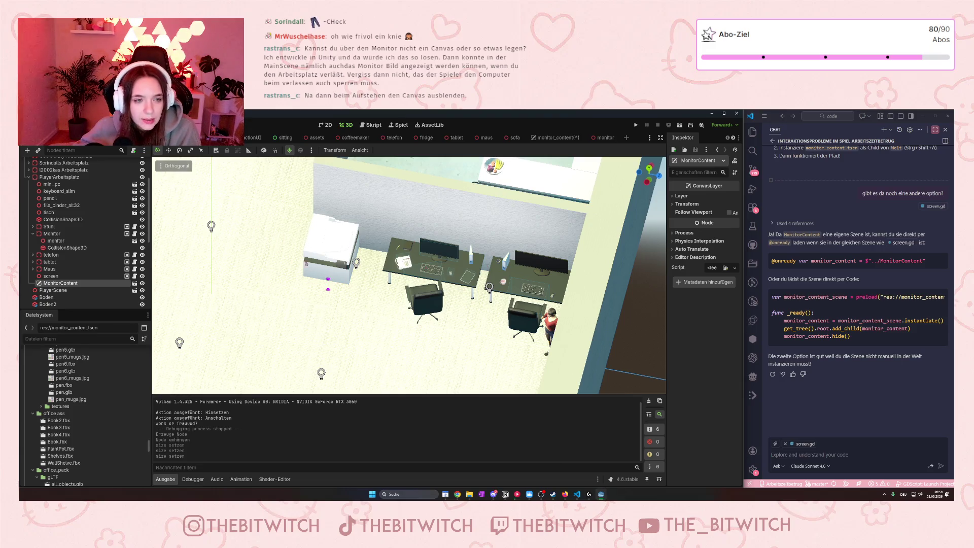
# - Return to the monitor_content scene and bring up the Script workspace with the Viewport help page
pyautogui.scroll(-5, 301, 263)
pyautogui.scroll(6, 411, 229)
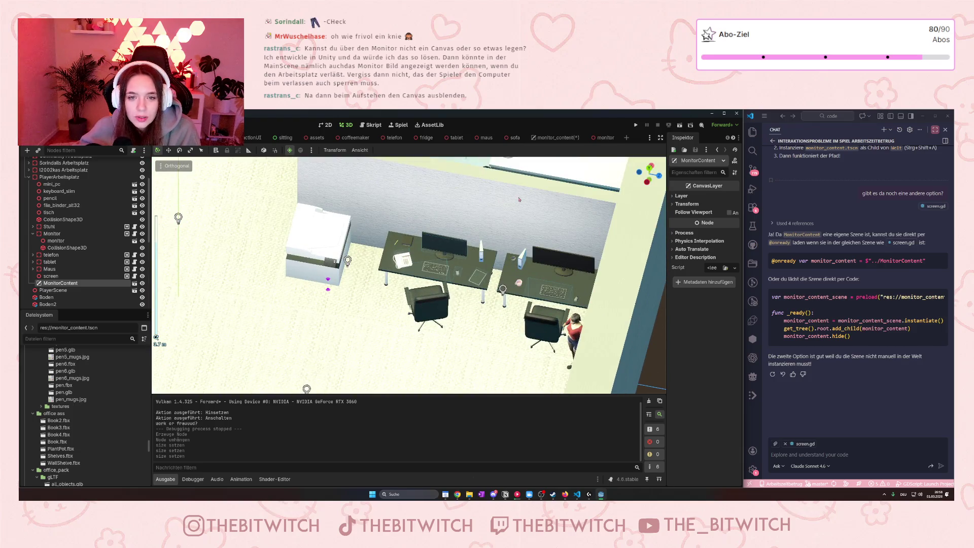
pyautogui.click(556, 138)
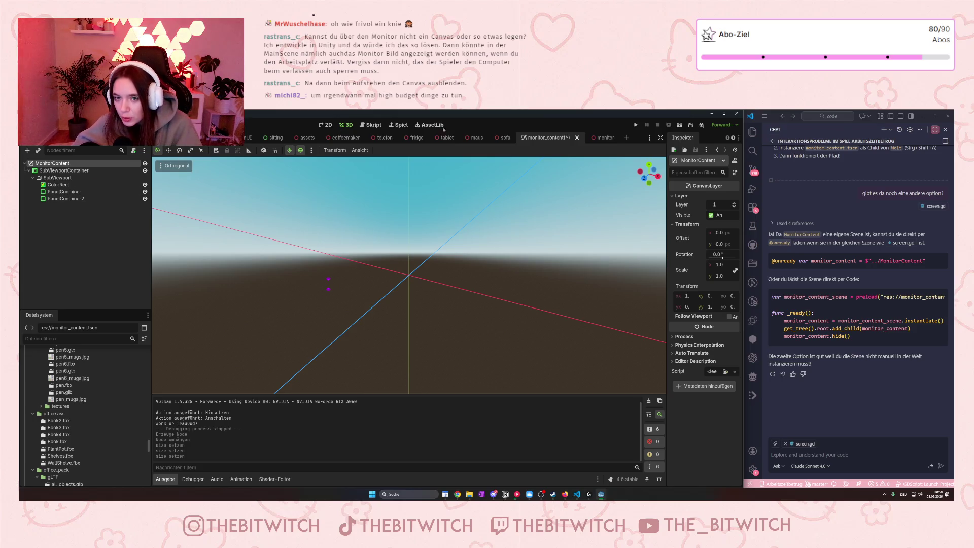
pyautogui.click(370, 125)
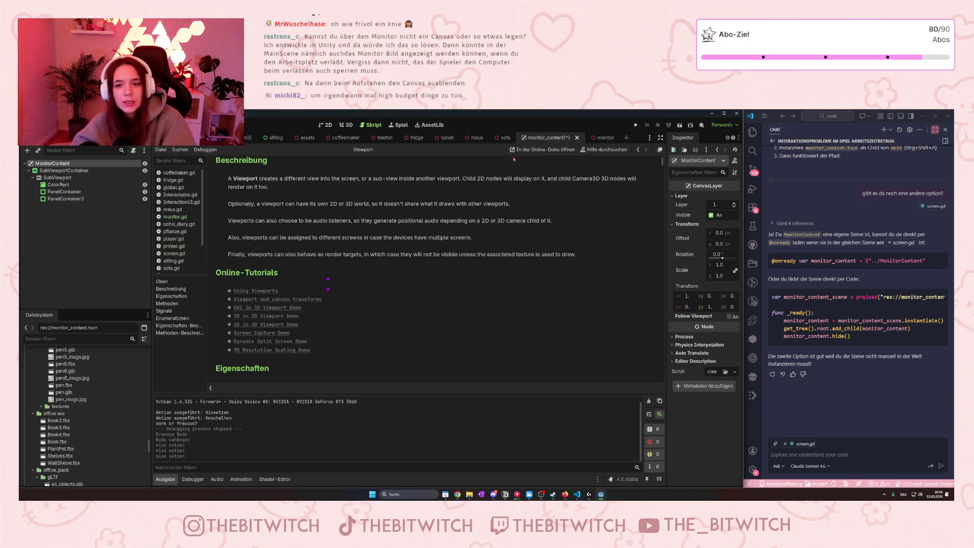
# - Open screen.gd, close the Viewport docs entry in the script list, and save the scene with Ctrl+S
pyautogui.click(175, 217)
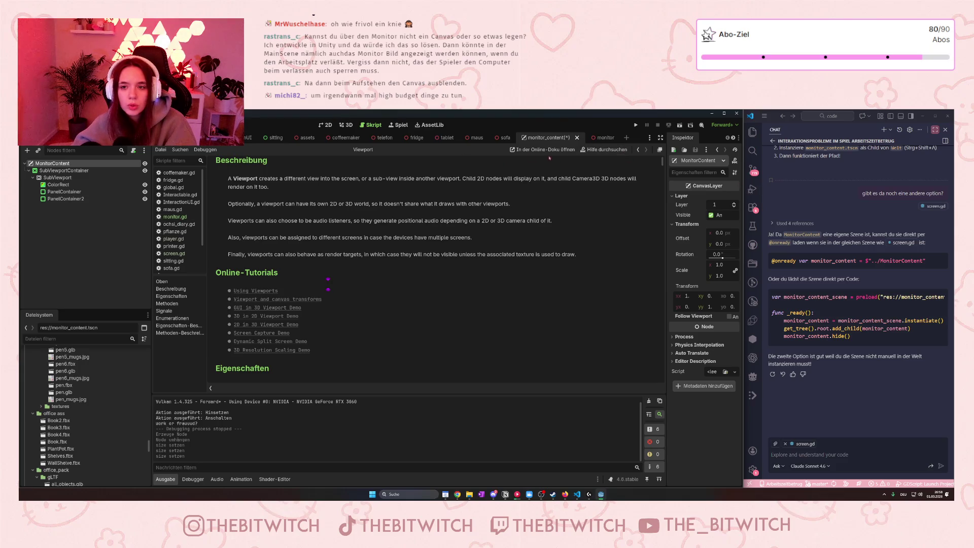
pyautogui.click(174, 253)
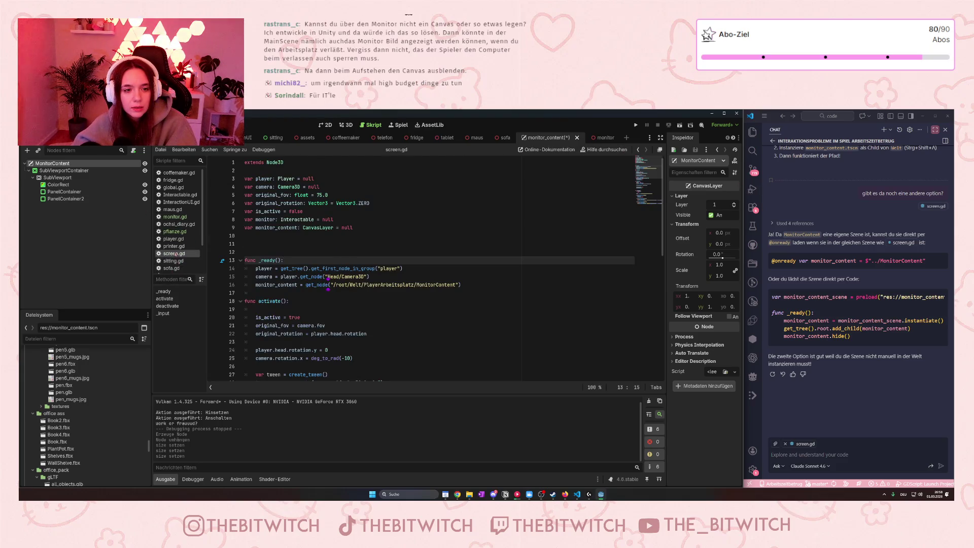
pyautogui.scroll(-3, 175, 253)
pyautogui.click(172, 267)
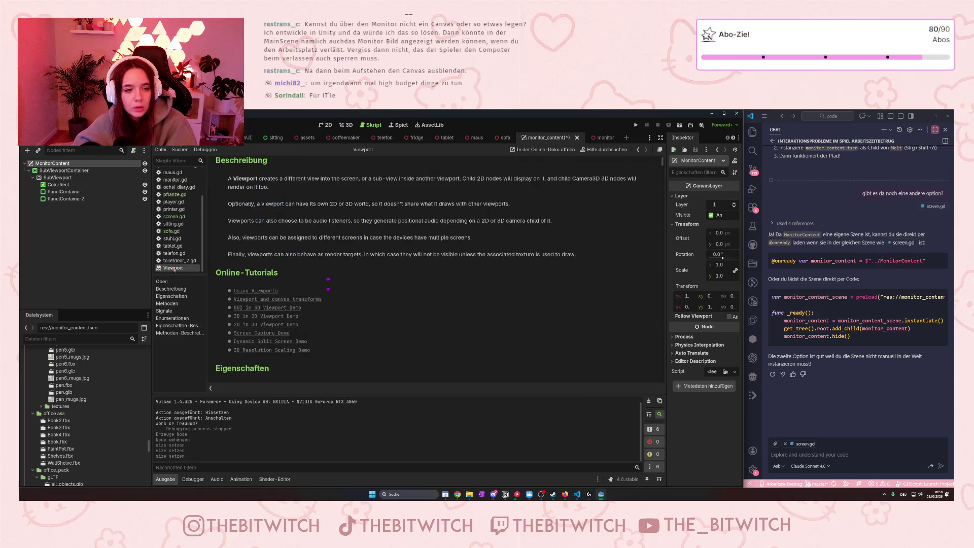
pyautogui.rightClick(175, 268)
pyautogui.click(194, 275)
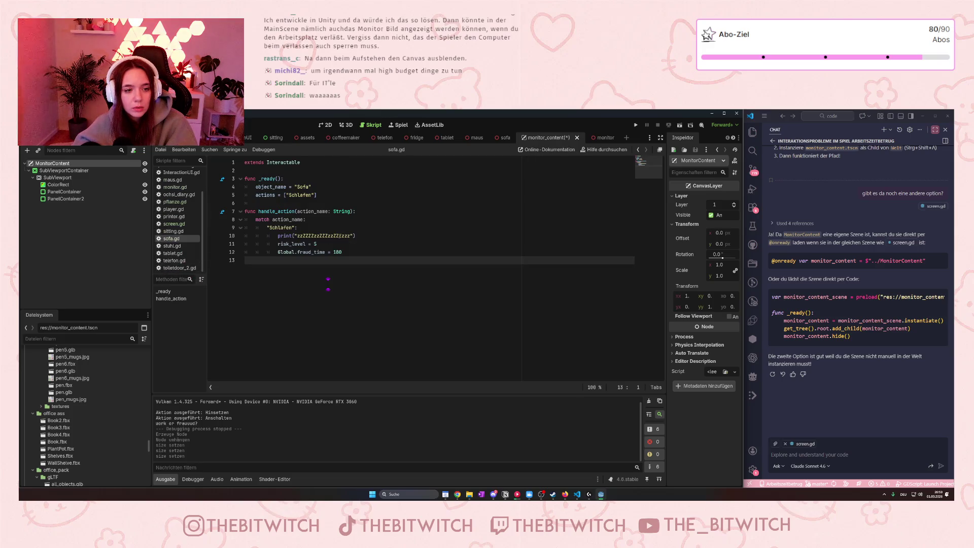
pyautogui.click(136, 252)
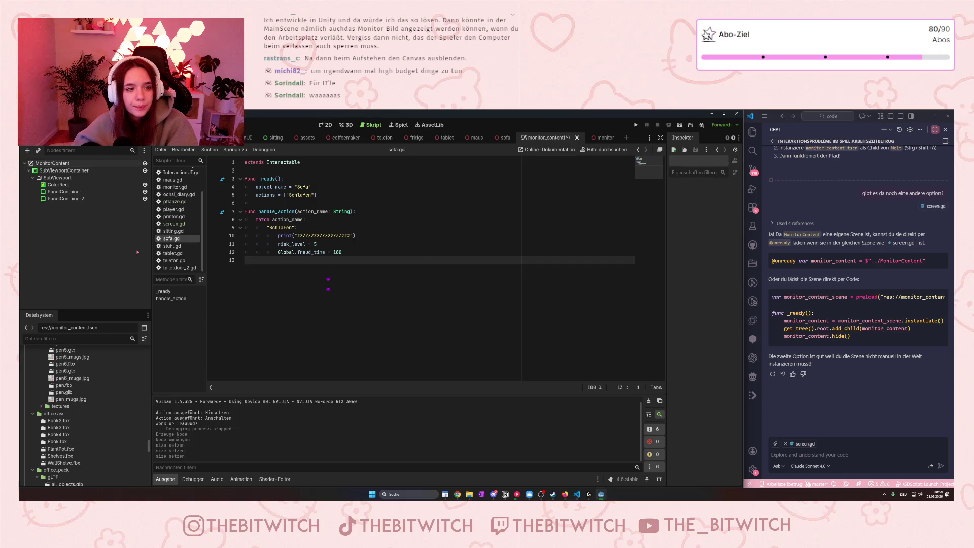
pyautogui.hotkey('ctrl', 's')
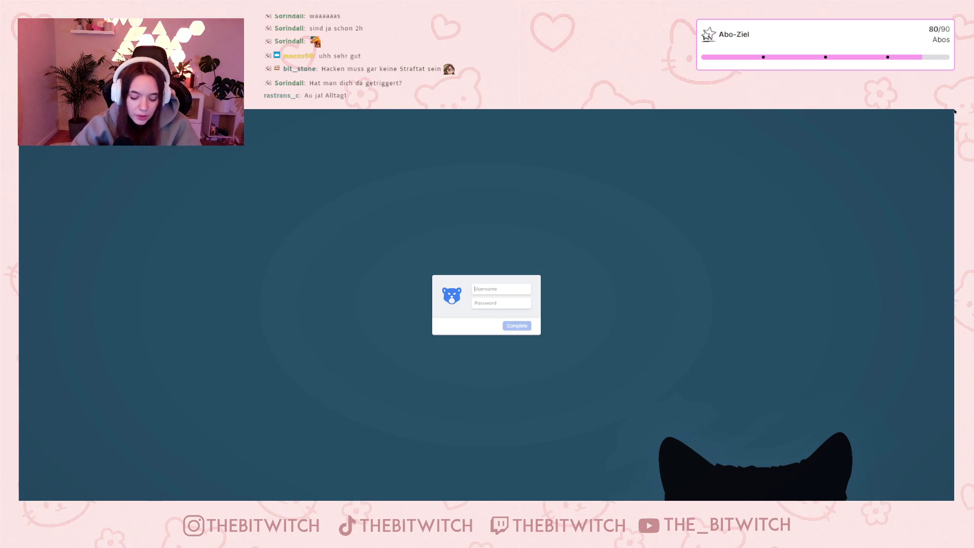
# - Log in to the in-game computer with the account username and password
pyautogui.write('theBitWitch')
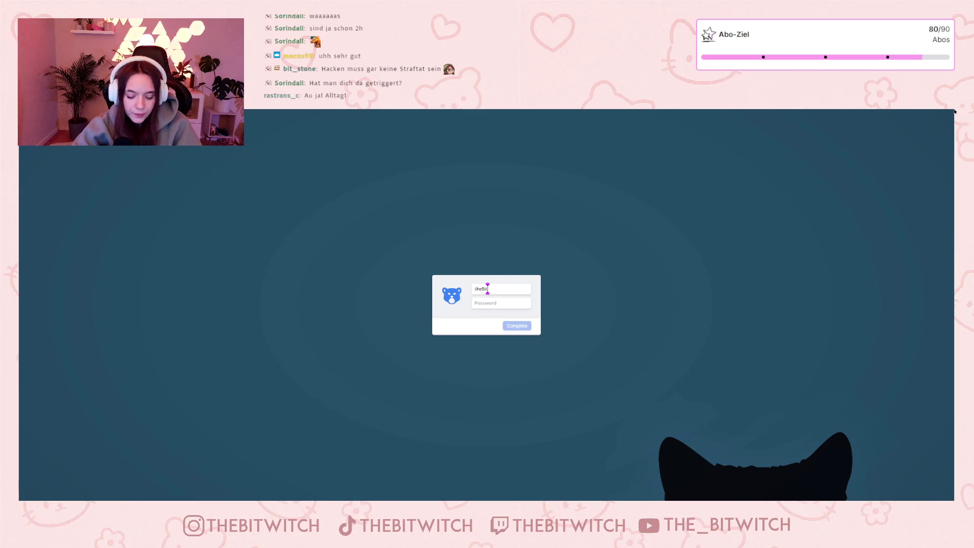
pyautogui.press('Tab')
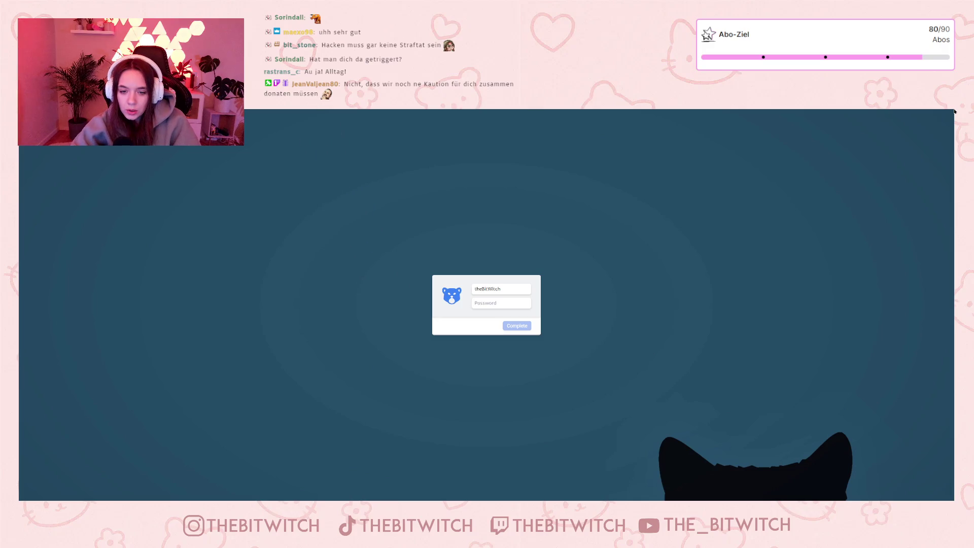
pyautogui.write('•••••••')
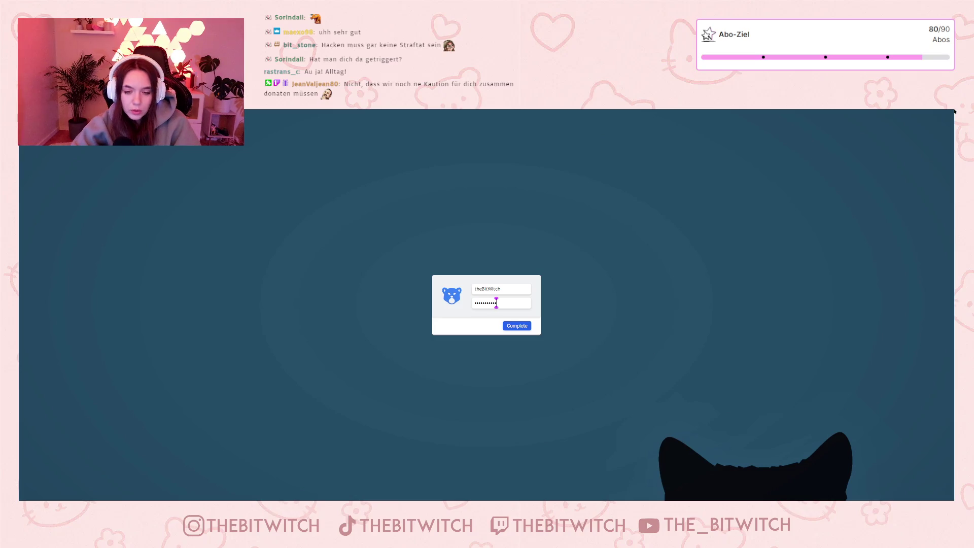
pyautogui.press('Return')
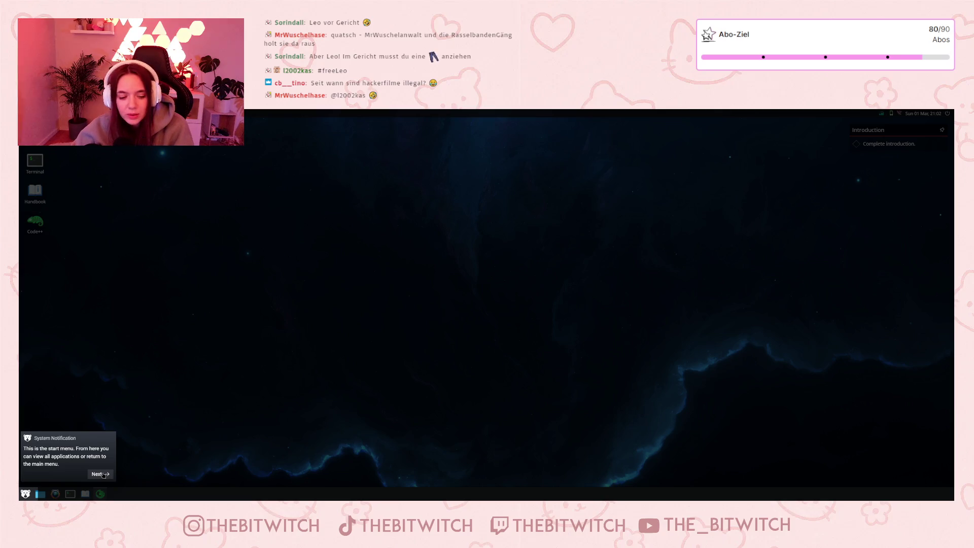
# - Step through the desktop tutorial tips and dismiss the last notification
pyautogui.click(103, 476)
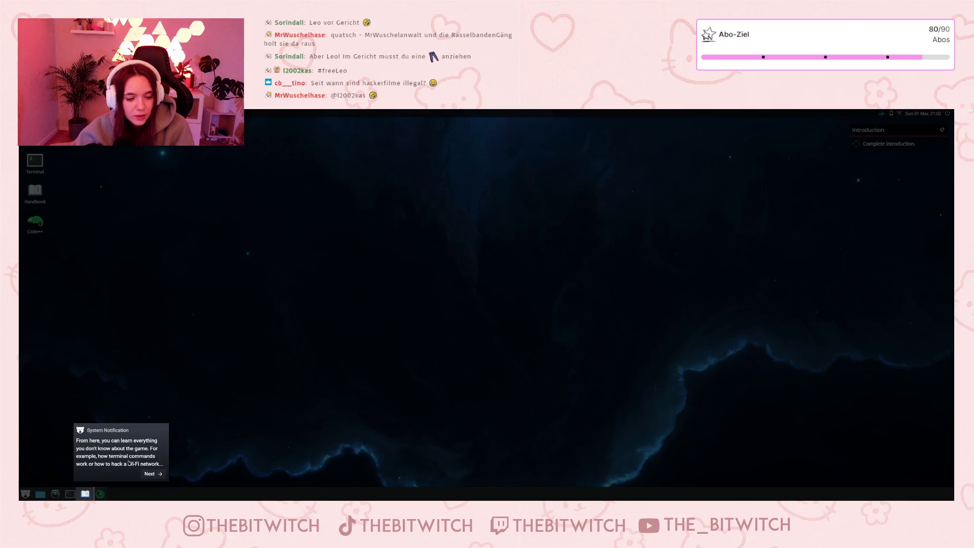
pyautogui.click(151, 473)
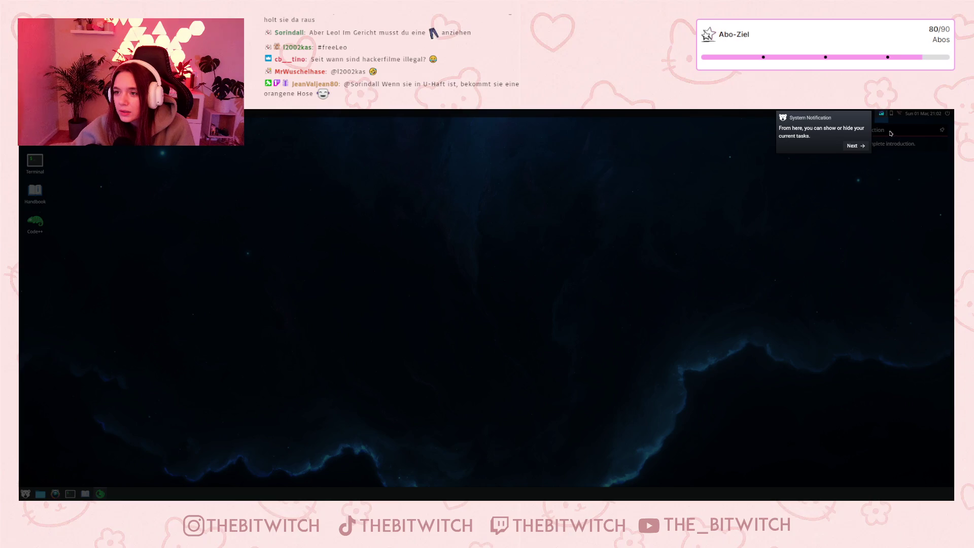
pyautogui.click(857, 146)
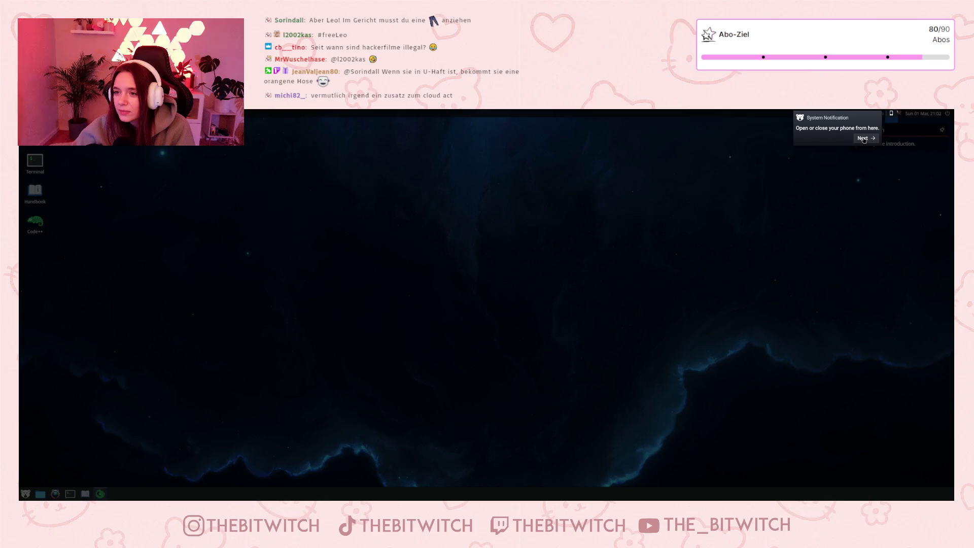
pyautogui.click(863, 139)
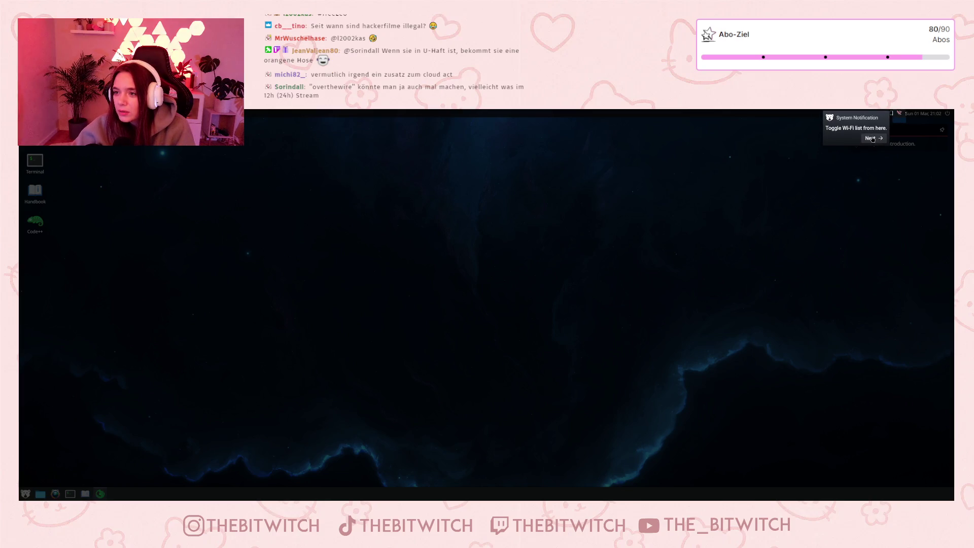
pyautogui.click(873, 138)
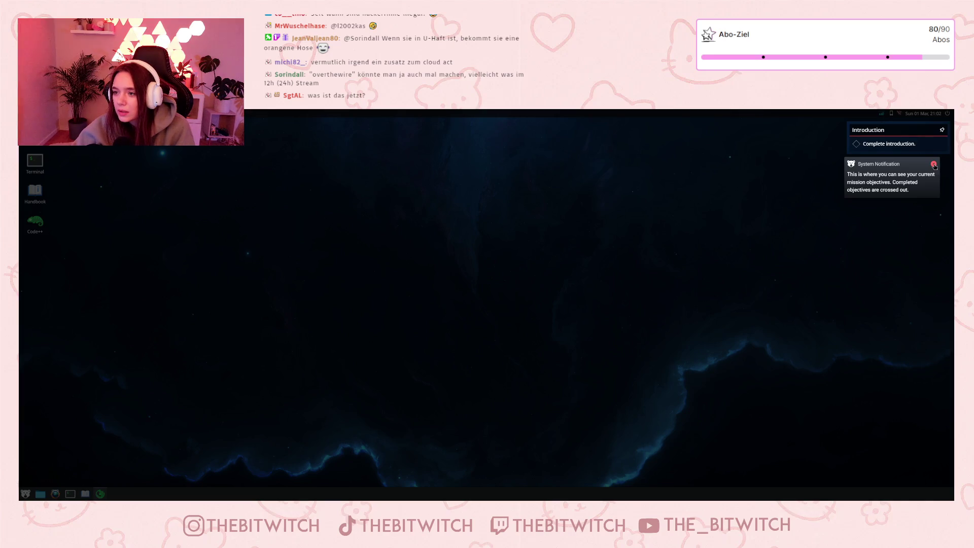
pyautogui.click(934, 165)
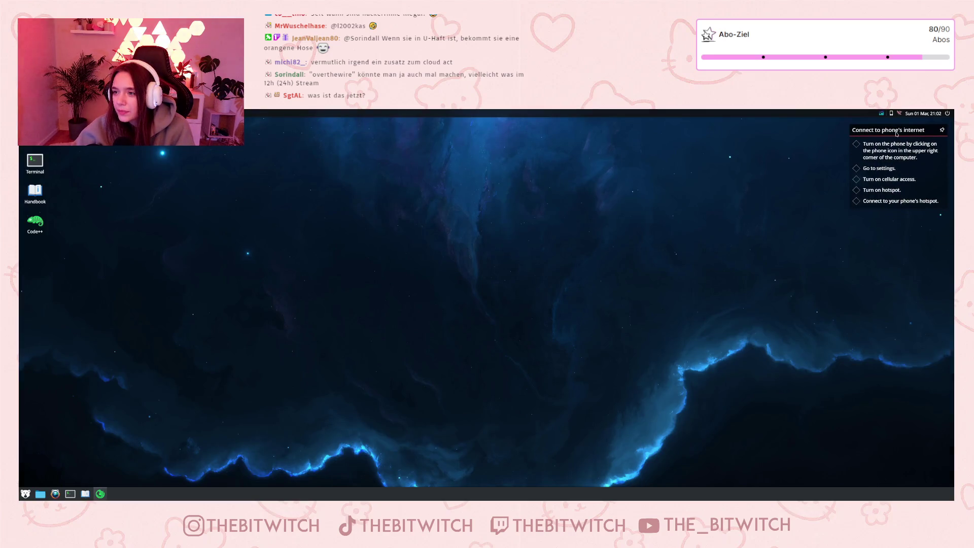
# - Switch on the phone, read BEARCELL's message in Messages, and return home
pyautogui.click(891, 113)
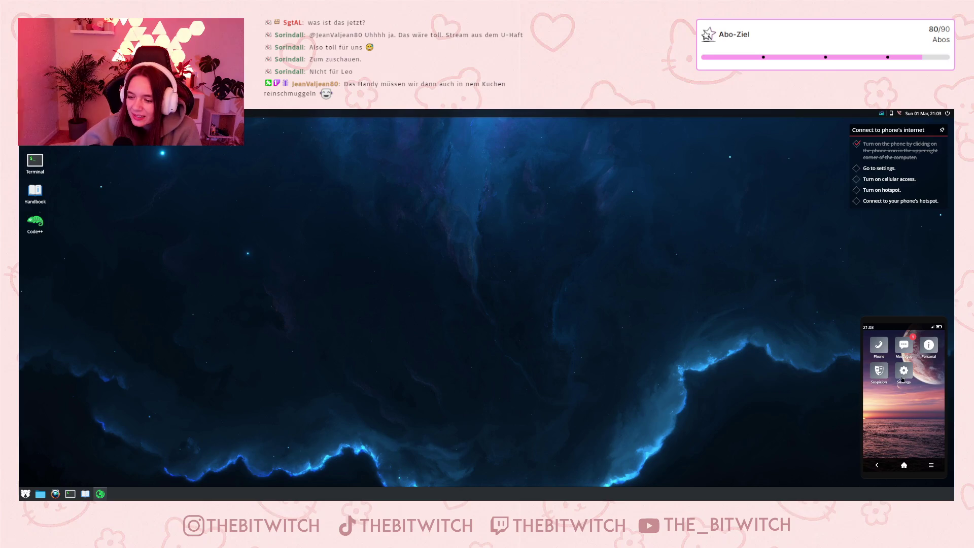
pyautogui.click(911, 348)
pyautogui.click(899, 368)
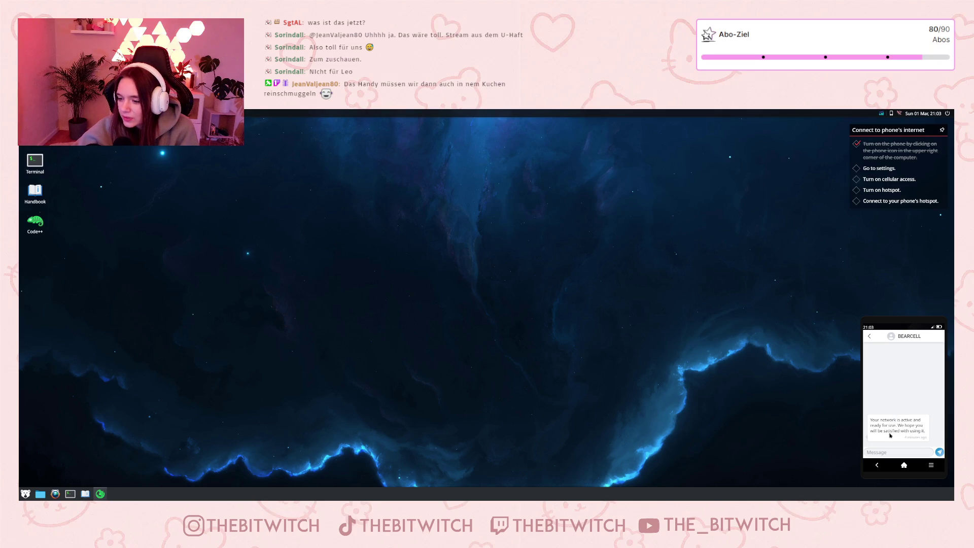
pyautogui.click(870, 339)
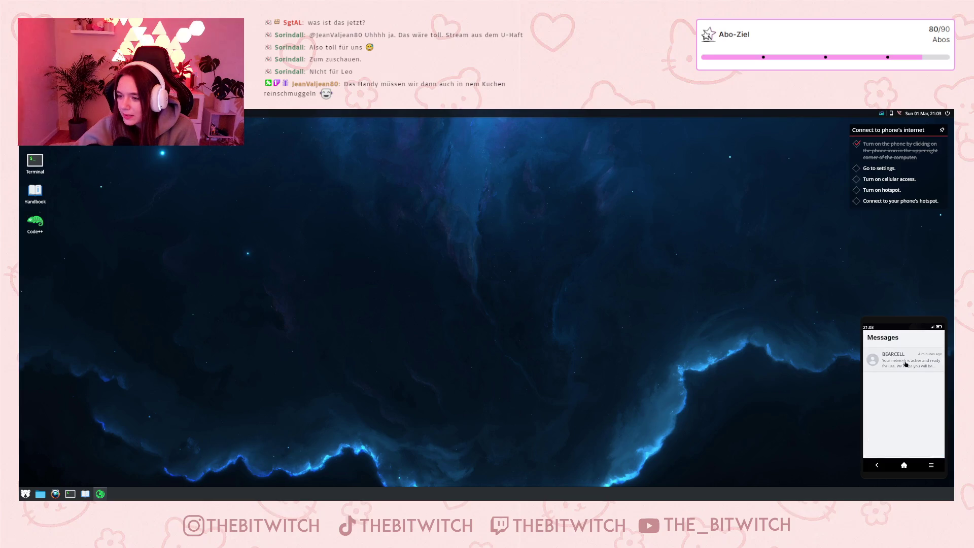
pyautogui.click(882, 465)
# - Enable cellular access in the phone's Settings
pyautogui.click(903, 383)
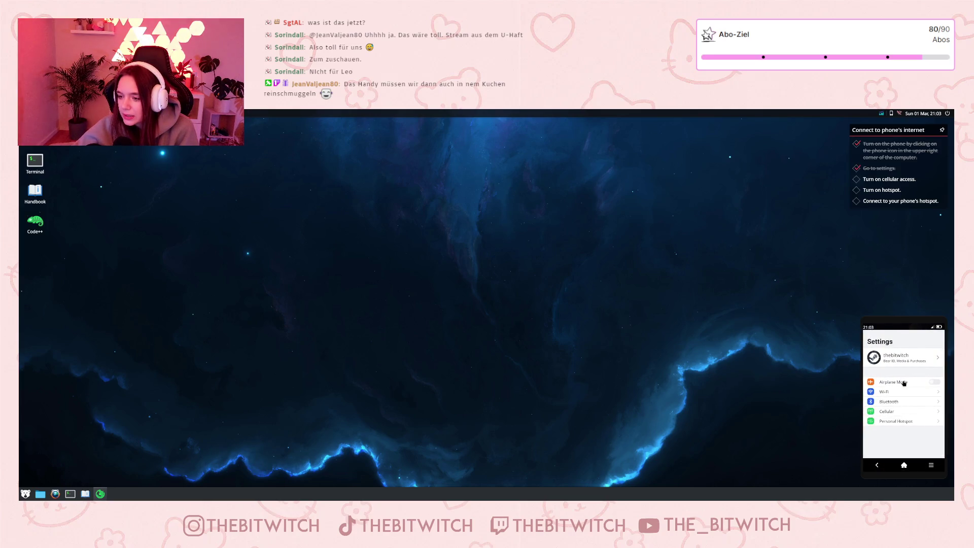
pyautogui.click(902, 412)
pyautogui.click(934, 366)
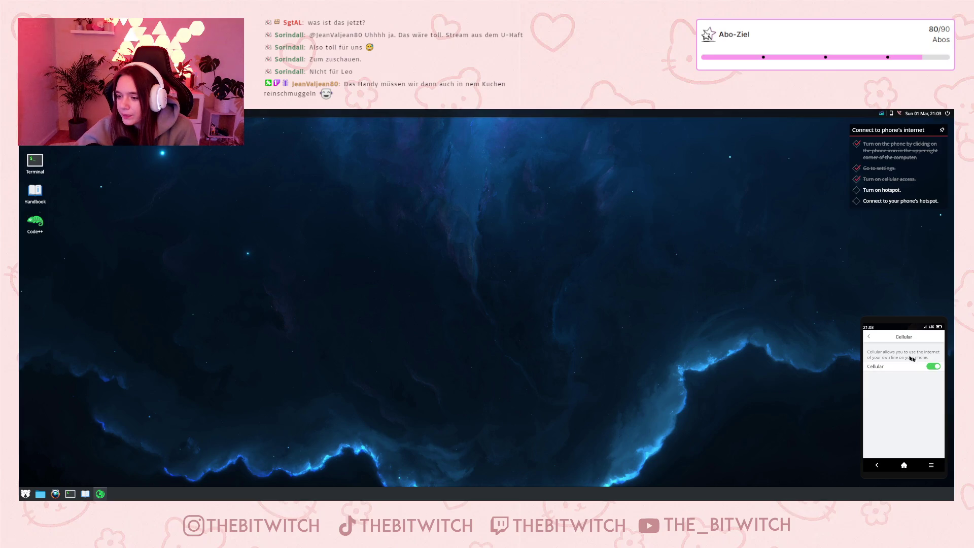
pyautogui.click(870, 339)
# - Turn on Personal Hotspot and show the PC's available Wi-Fi networks
pyautogui.click(912, 421)
pyautogui.click(933, 355)
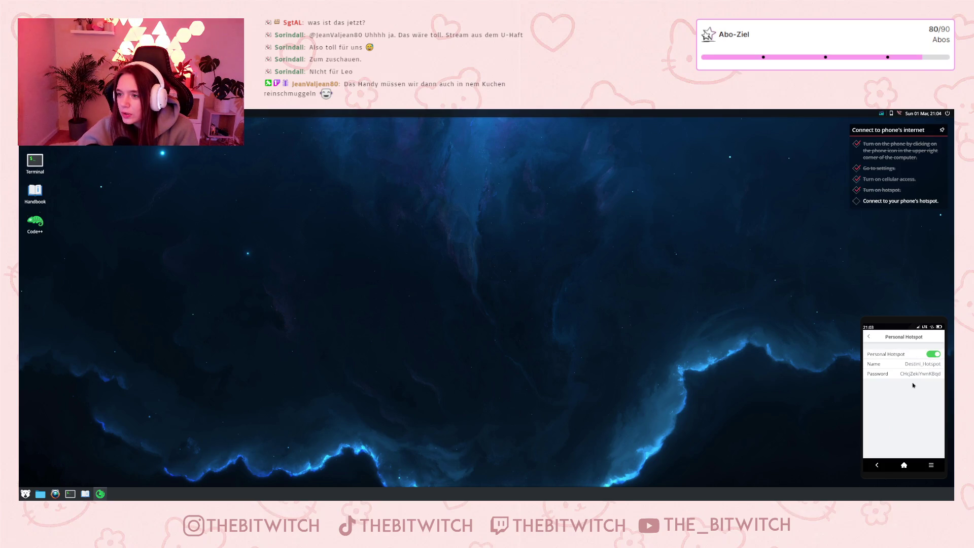
pyautogui.click(900, 114)
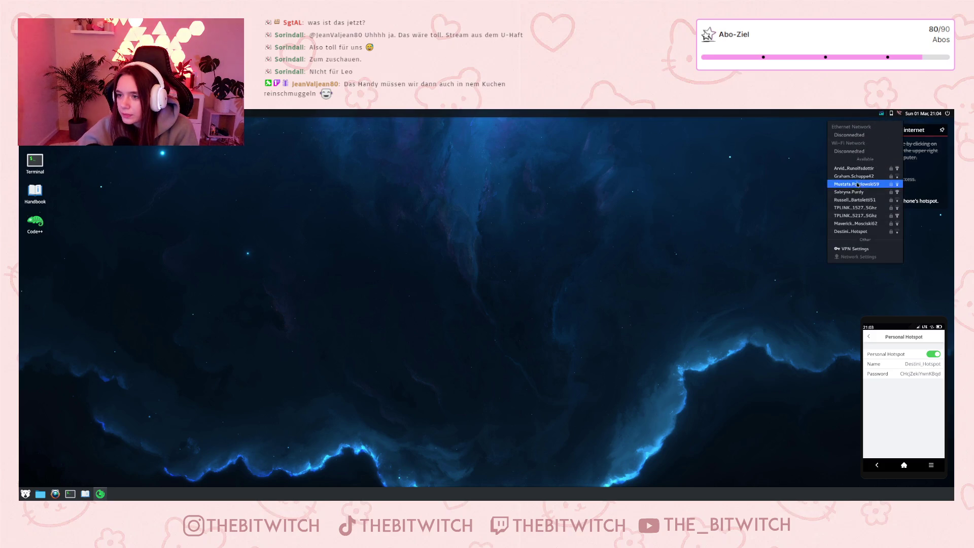
# - Join the phone's hotspot network using its copied password, then open a Terminal window
pyautogui.click(865, 233)
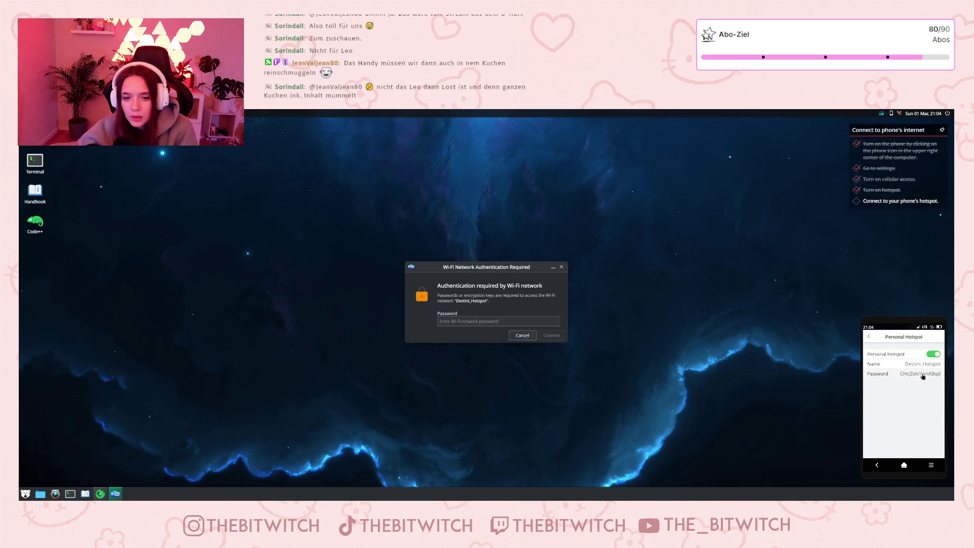
pyautogui.moveTo(937, 376)
pyautogui.mouseDown()
pyautogui.moveTo(523, 335)
pyautogui.moveTo(487, 321)
pyautogui.mouseUp()
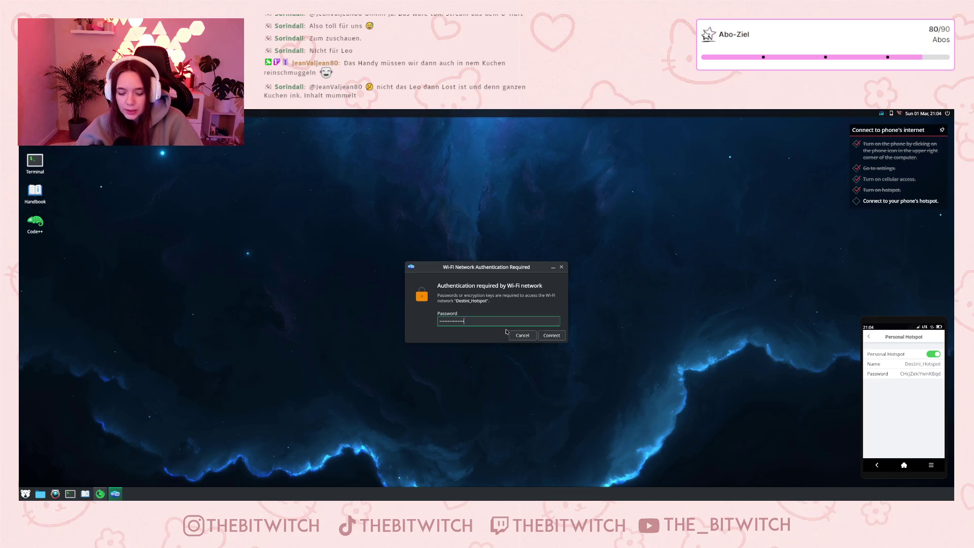
pyautogui.click(549, 337)
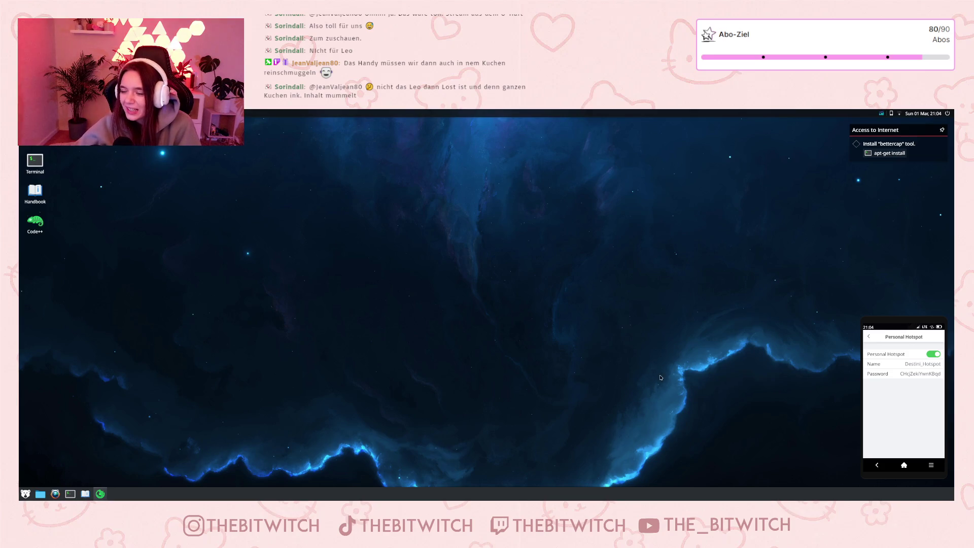
pyautogui.click(72, 494)
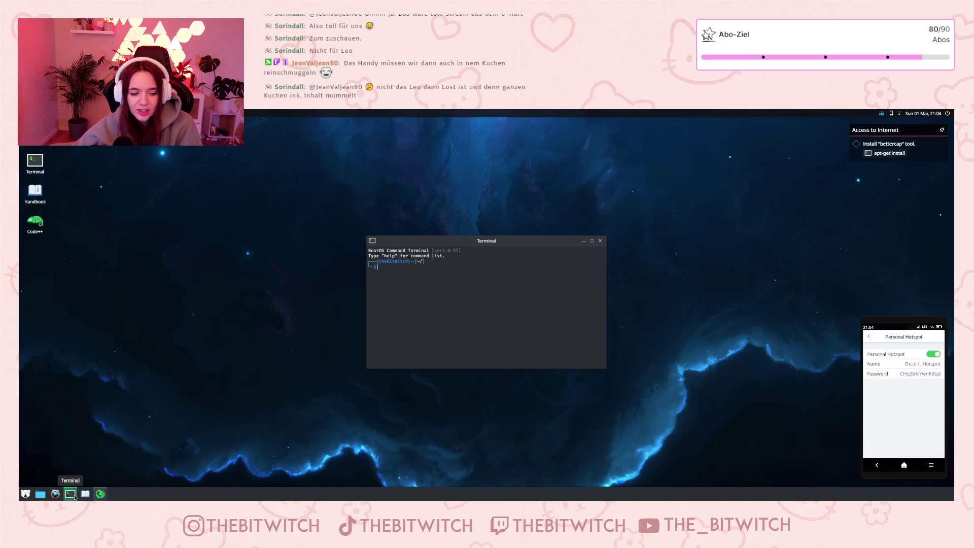